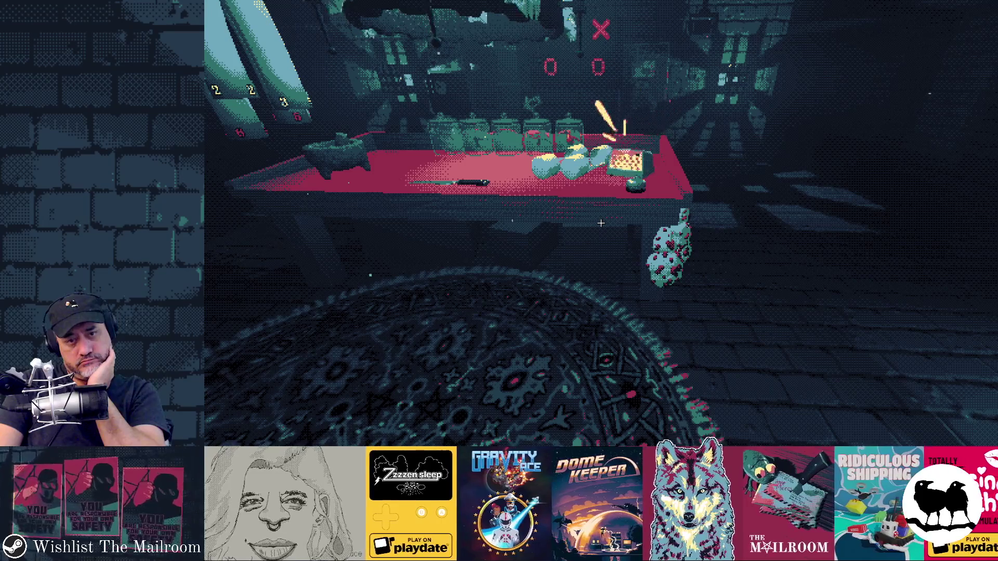
Walk up to the red table and ring the bell on it
key("a")
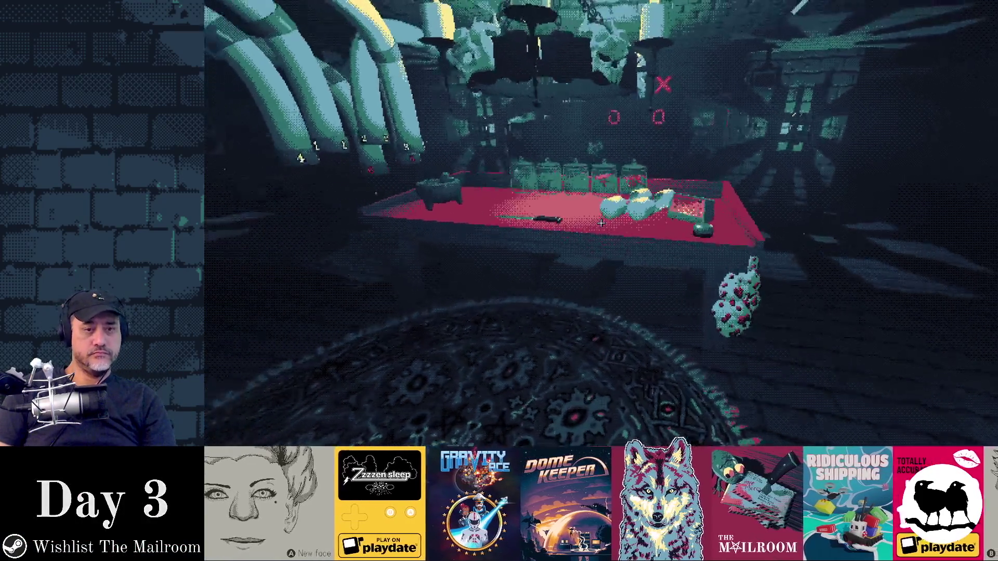
key("s")
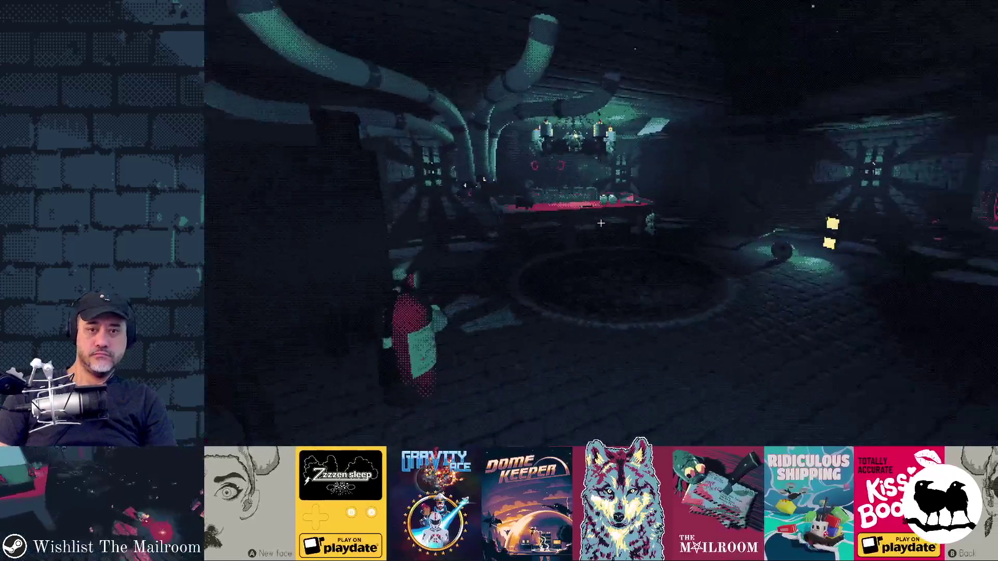
mouse_move(600, 223)
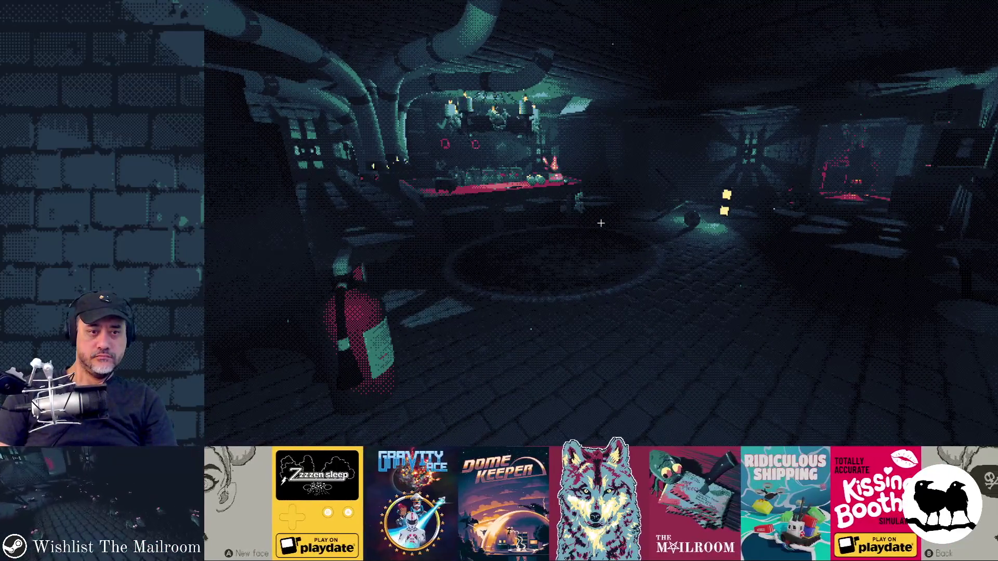
key("w")
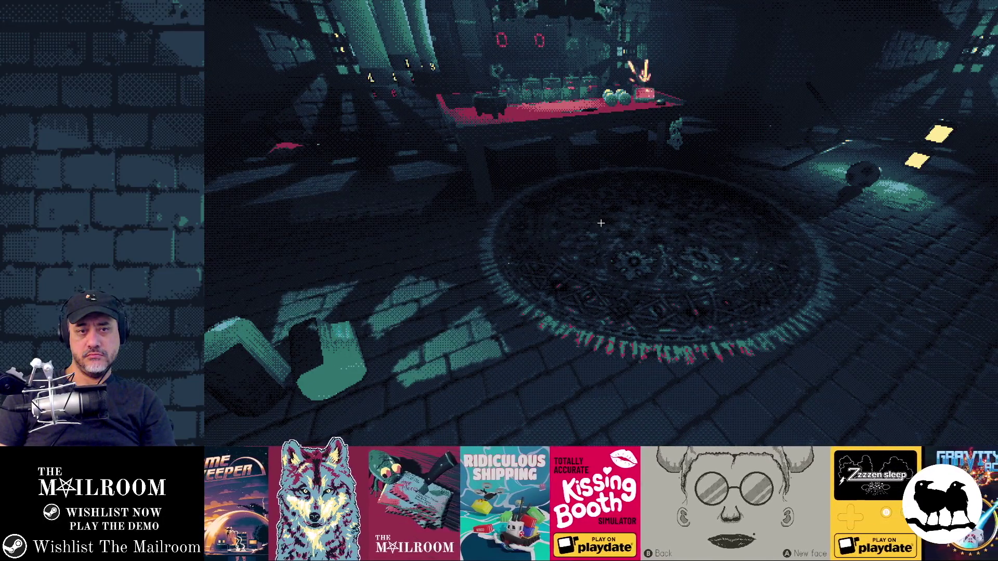
key("w")
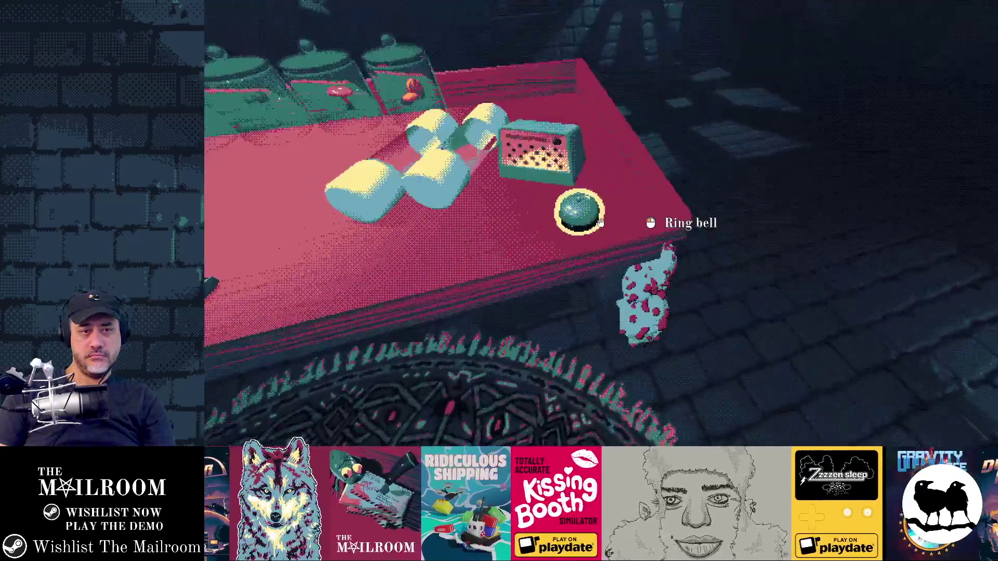
left_click(601, 223)
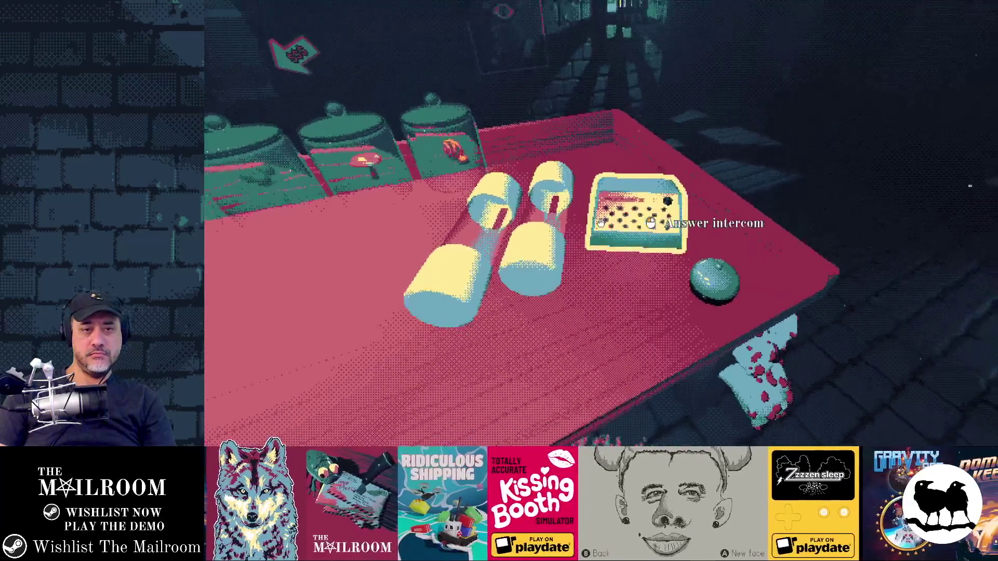
Set the intercom buzzing, circle the table to watch it, then stop the game
key("w")
left_click(600, 223)
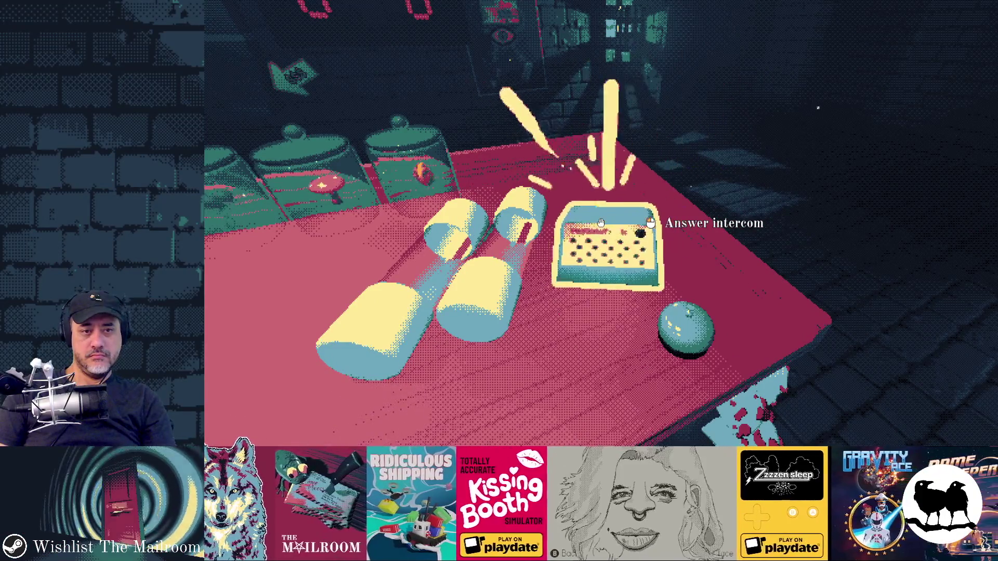
key("s")
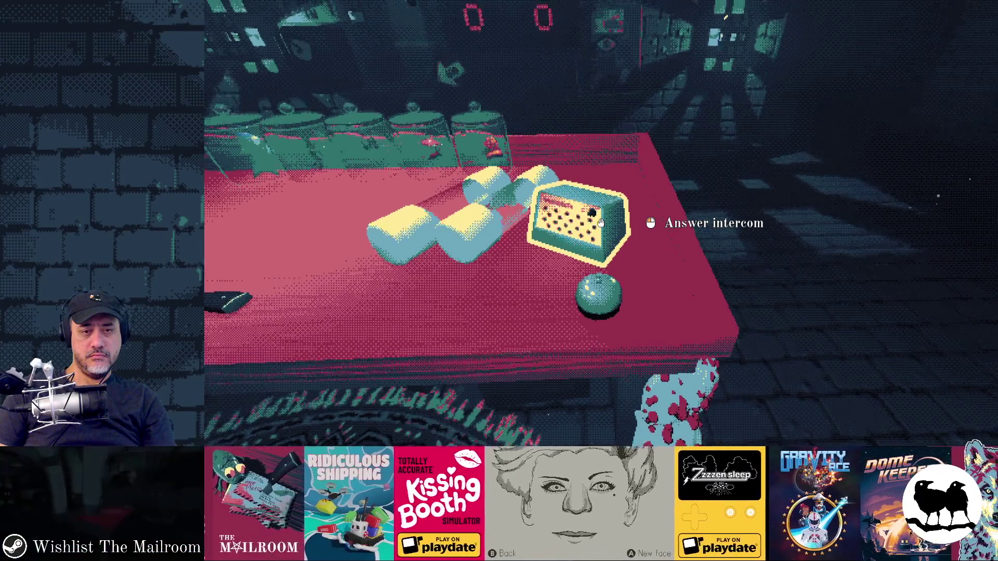
key("a")
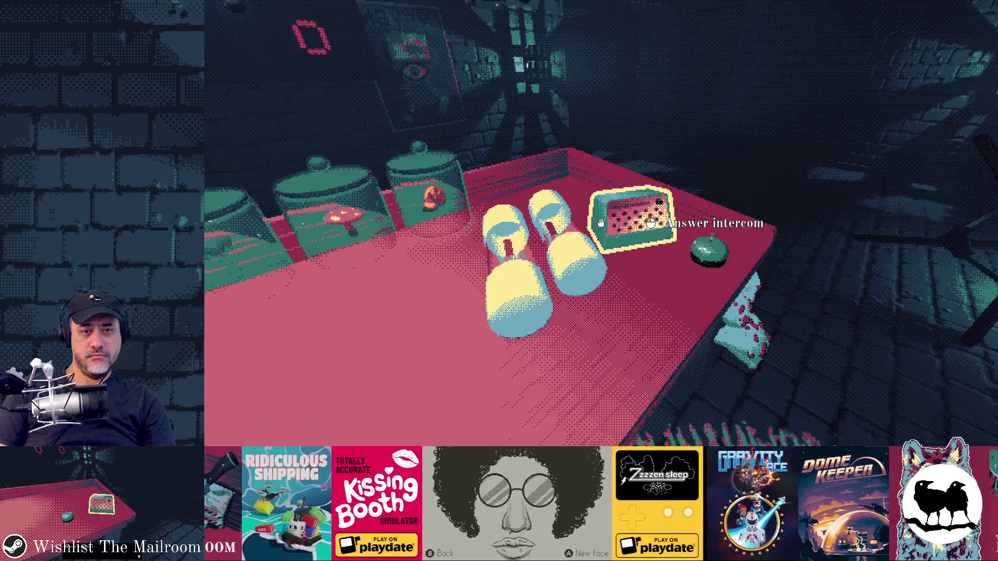
key("d")
key("d")
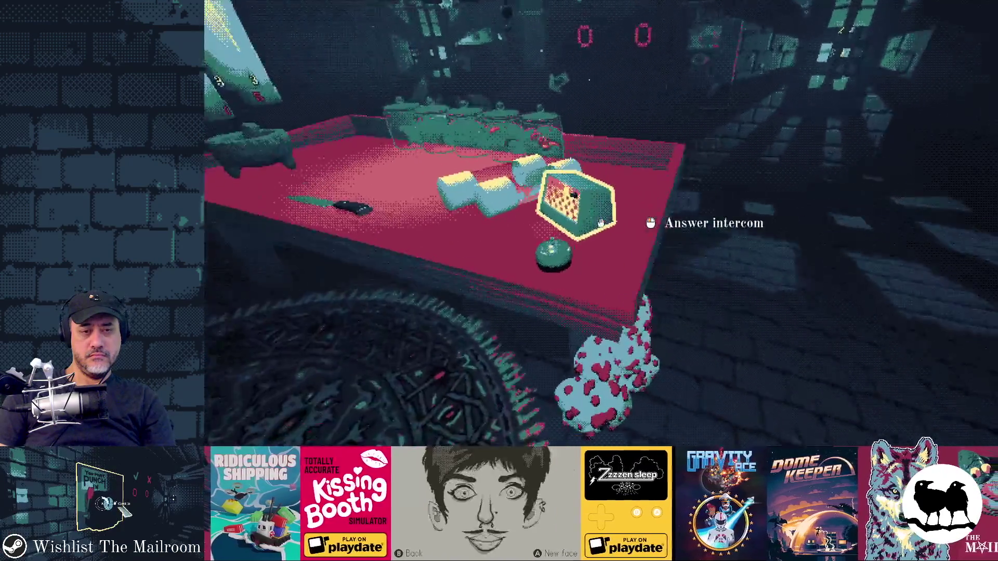
key("d")
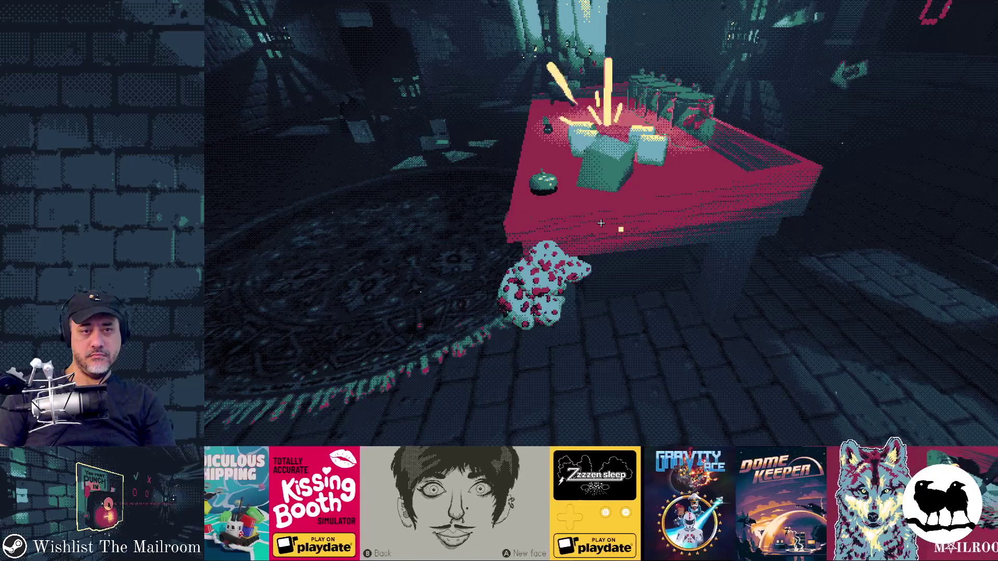
key("F8")
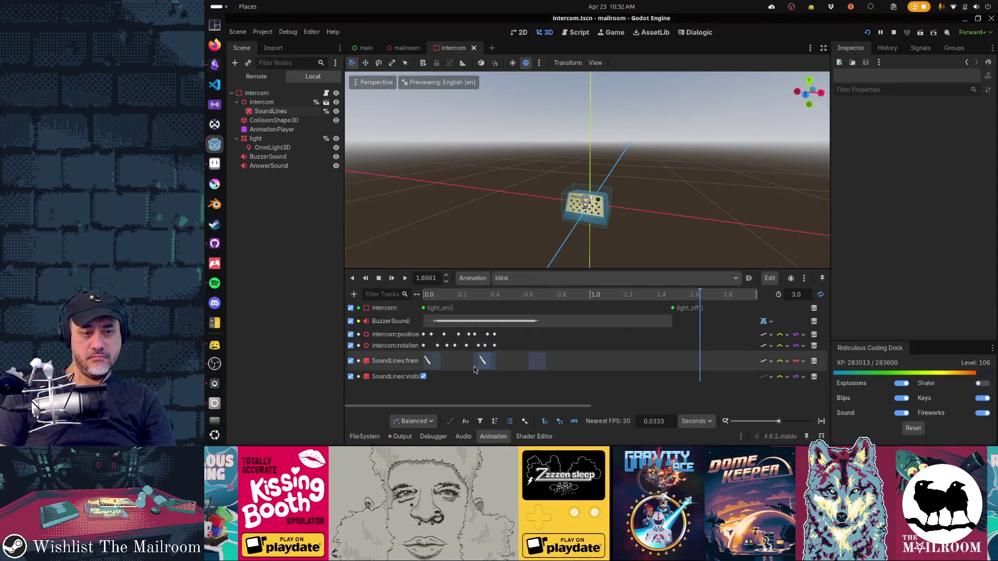
Move the SoundLines:frame keyframes slightly later, then save and launch the game
mouse_move(467, 380)
left_mouse_down()
mouse_move(542, 351)
mouse_move(546, 361)
mouse_move(480, 358)
mouse_move(492, 366)
left_mouse_up()
left_click(521, 378)
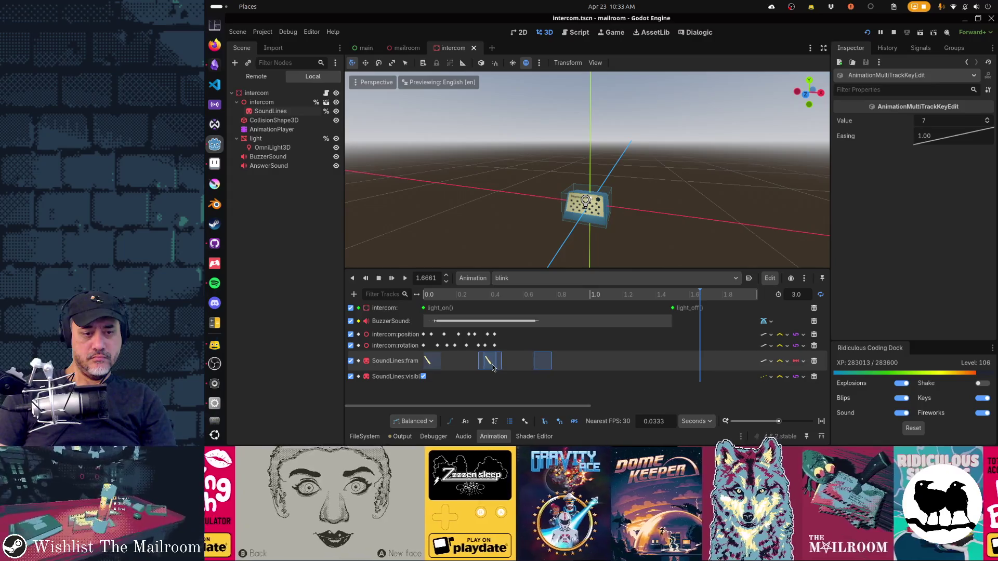
left_click(541, 363)
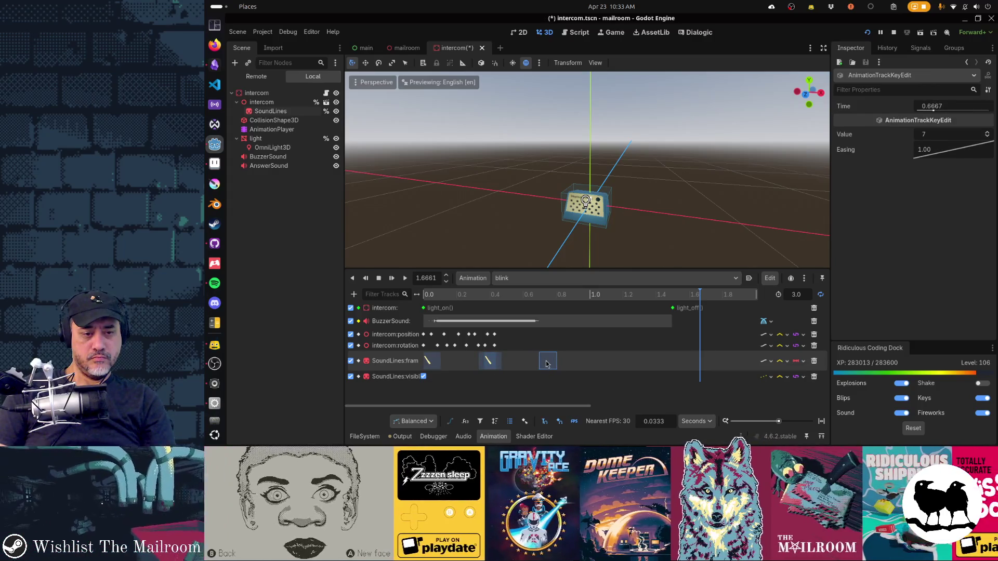
key("F5")
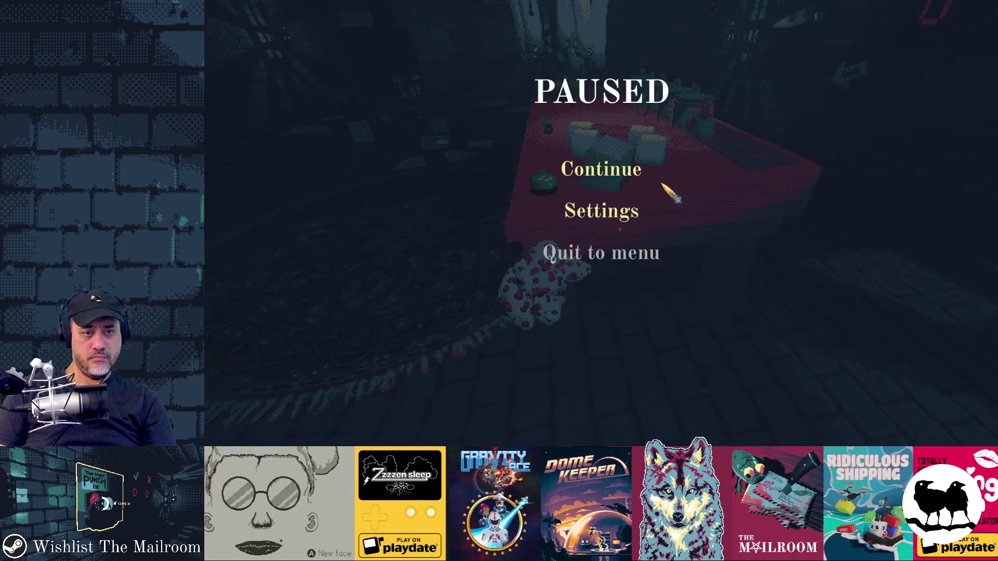
Test the retimed keys in-game twice, closing the game after each run
left_click(660, 188)
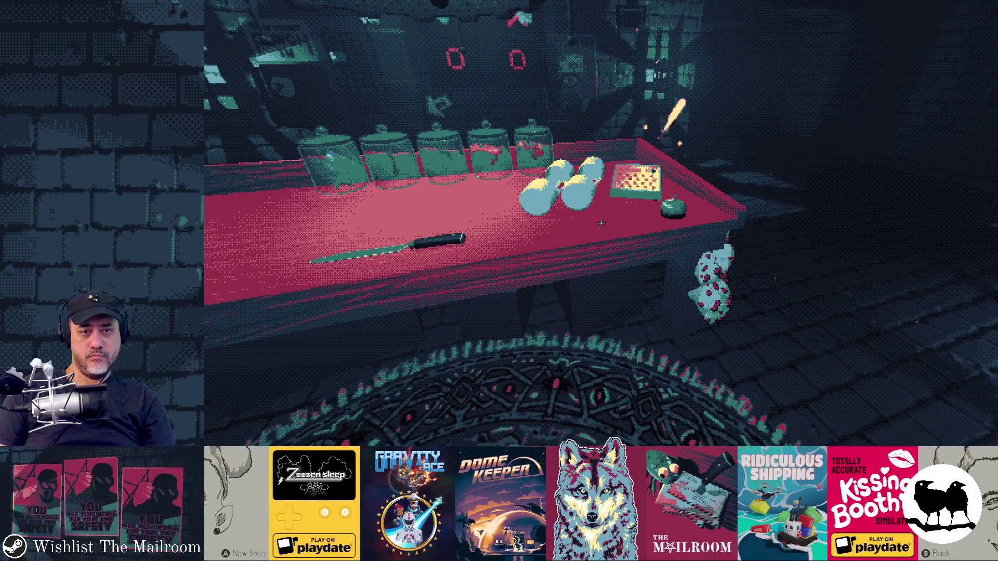
key("F8")
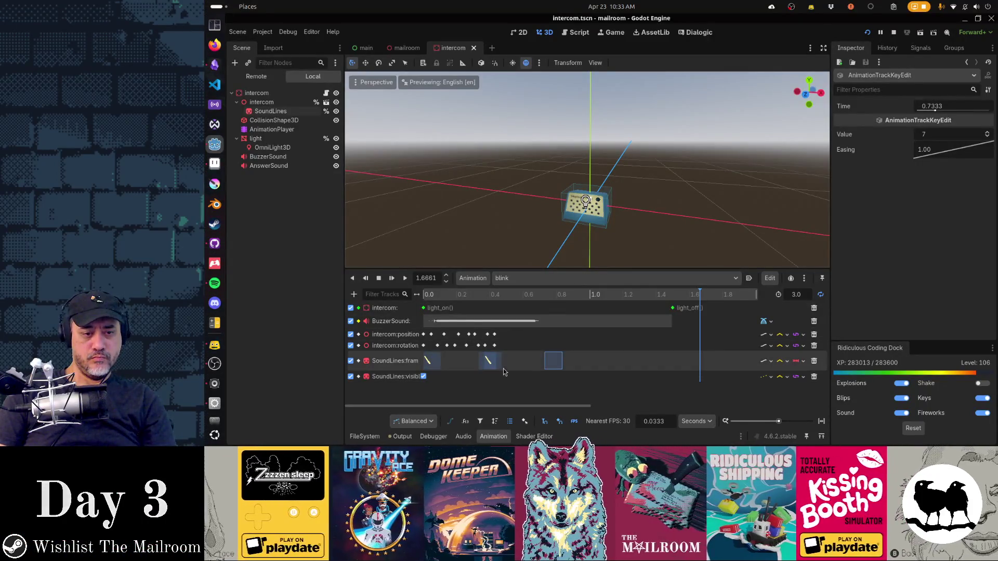
key("F5")
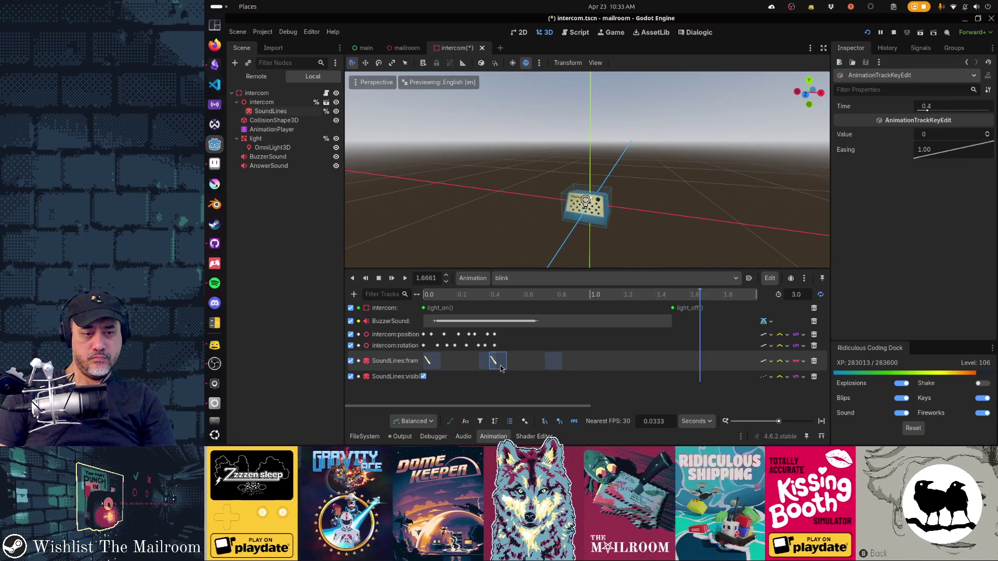
left_click(599, 176)
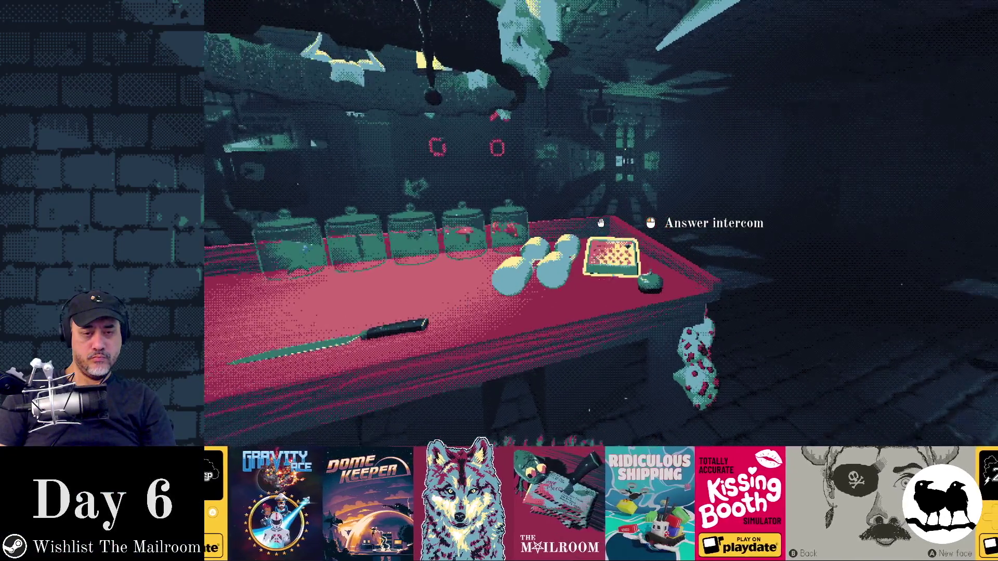
key("F8")
Nudge one SoundLines frame keyframe slightly later and go back to the game
left_click(483, 364)
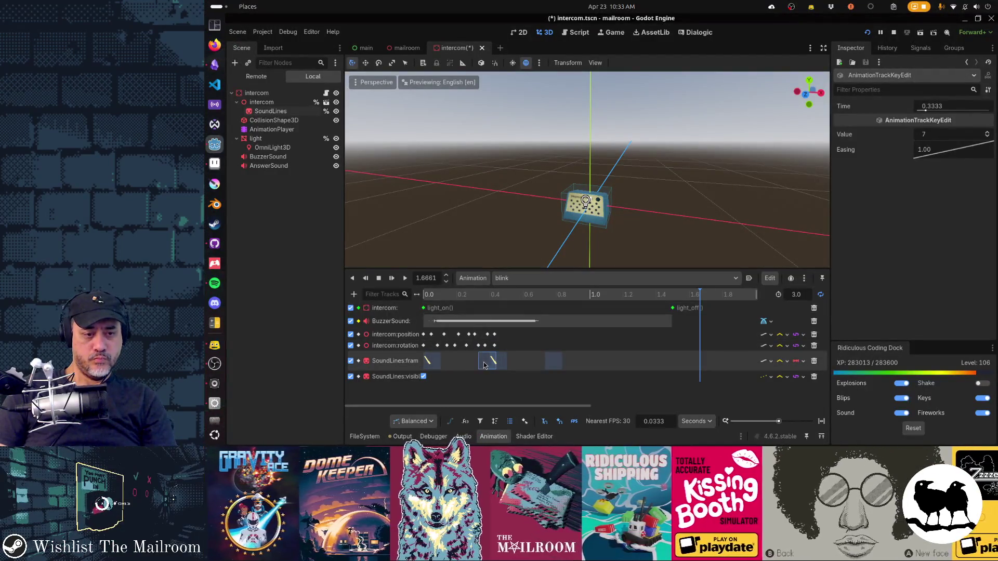
left_click_drag(493, 365, 492, 361)
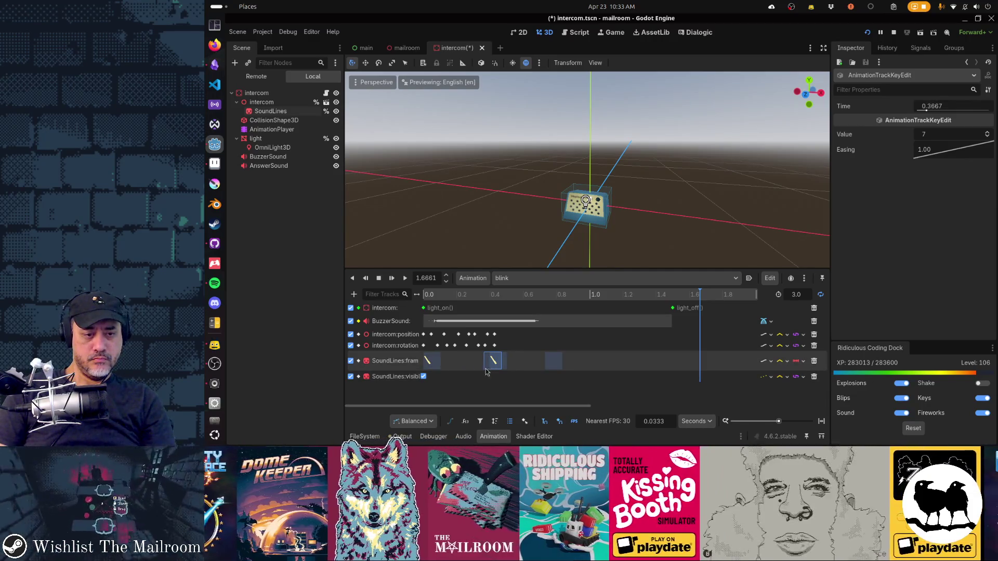
key("alt+Tab")
Resume the game and walk around the red table, toward the ball and back
left_click(600, 172)
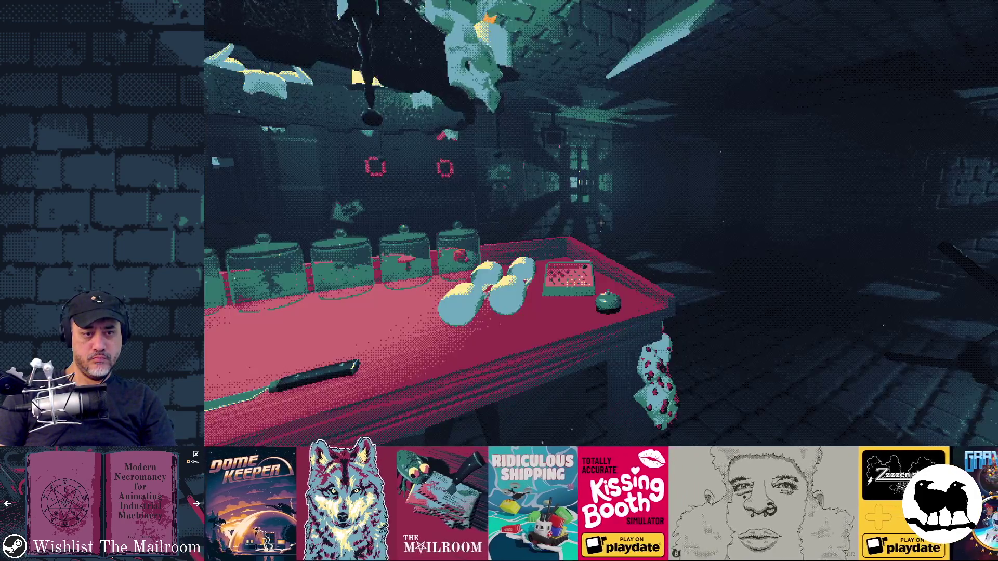
key("d")
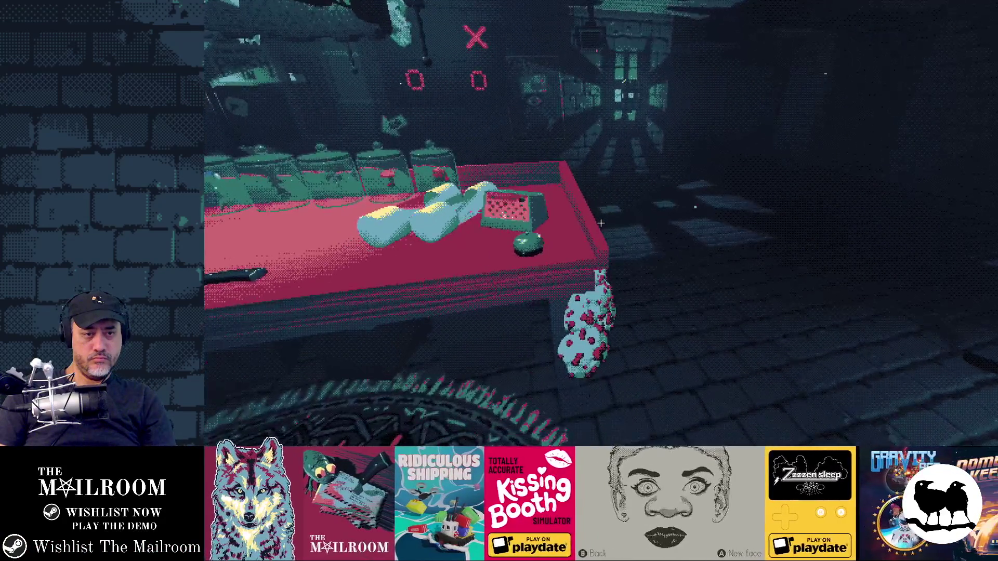
key("d")
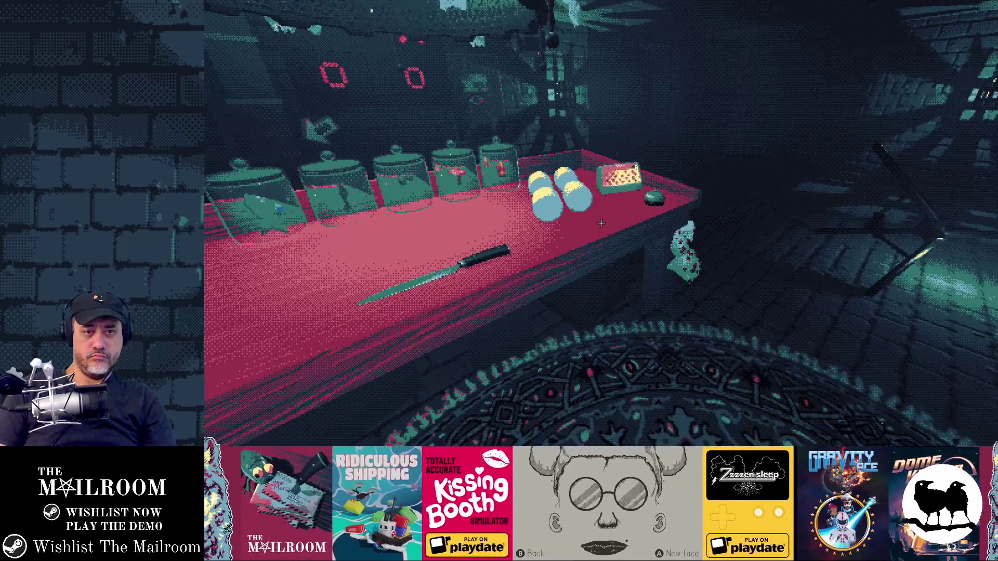
key("s")
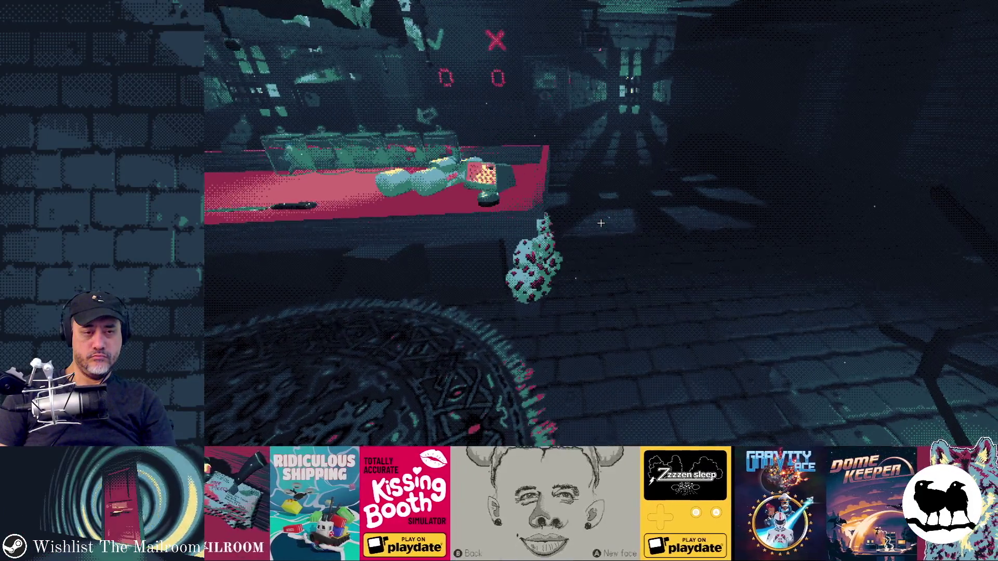
key("w")
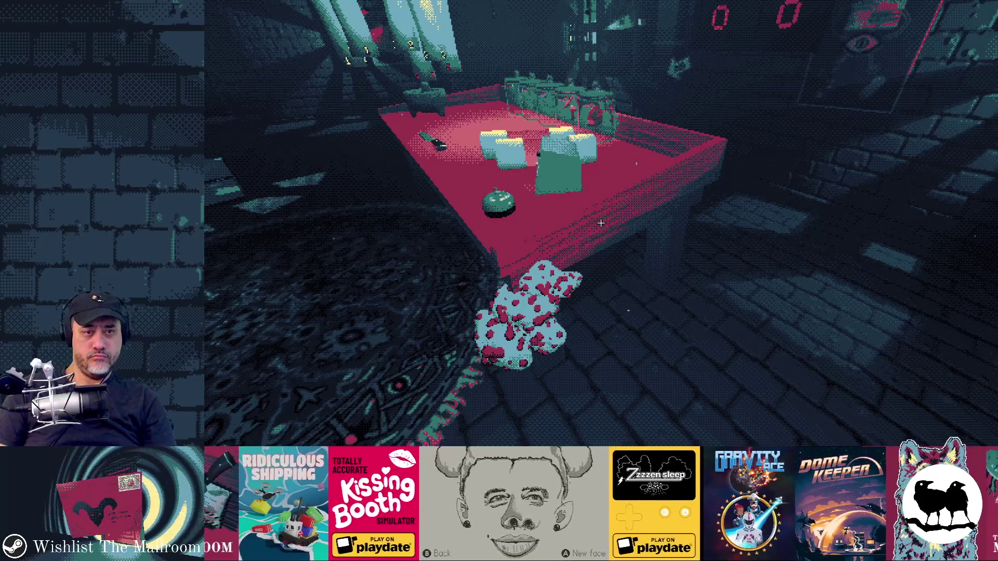
key("a")
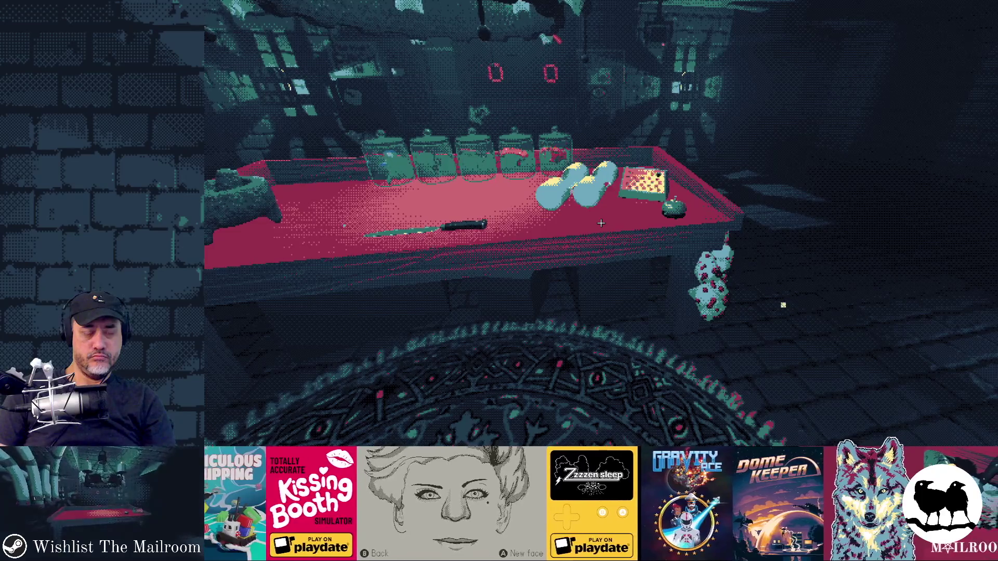
key("s")
key("w")
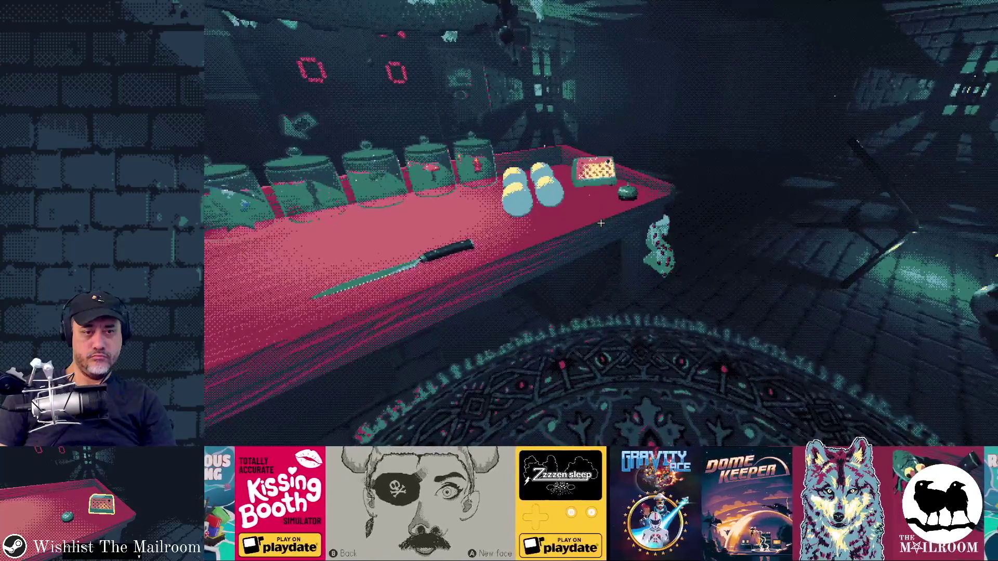
key("s")
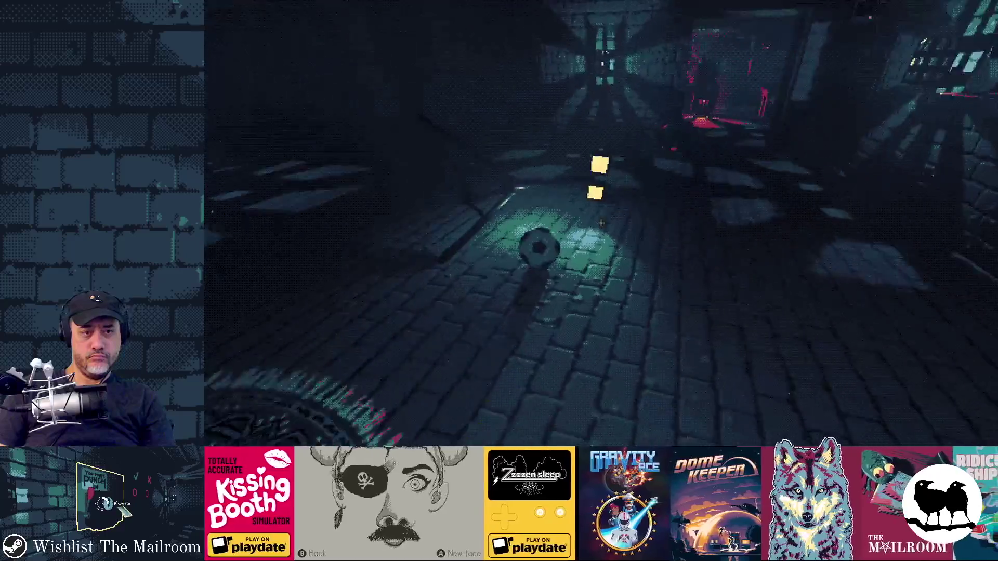
key("s")
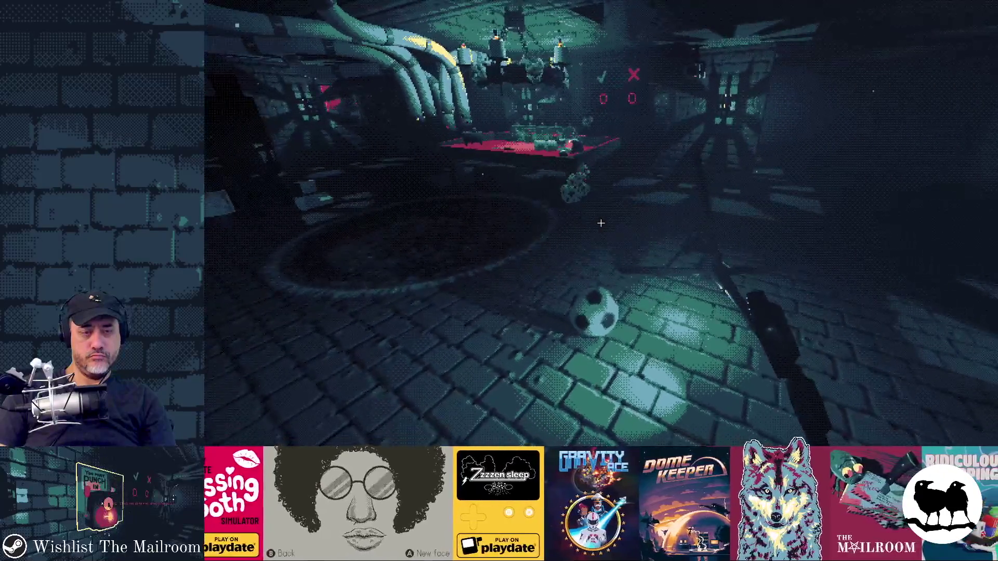
key("w")
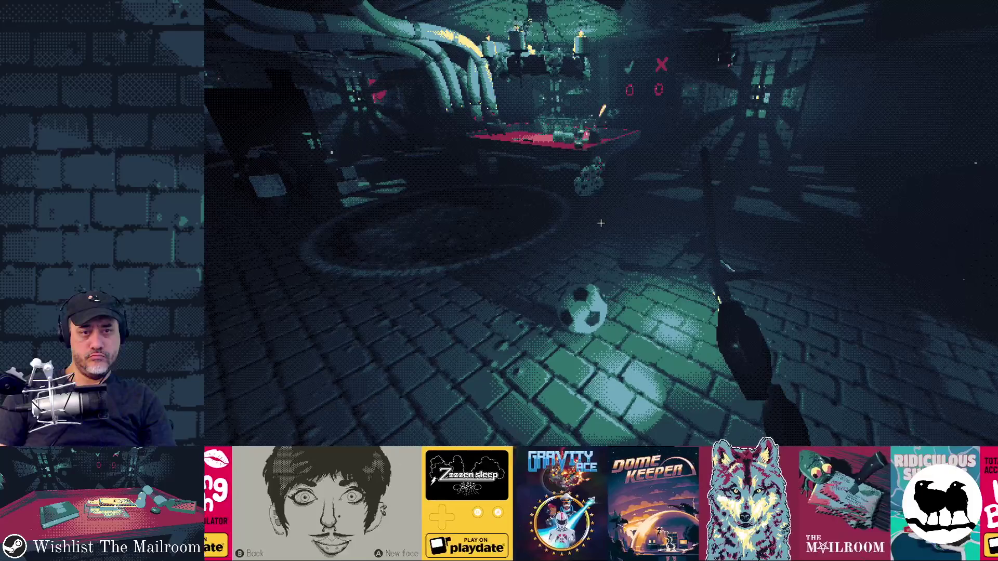
Close the game and switch past Aseprite's intercomsoundlines.ase to GitHub Desktop
key("F8")
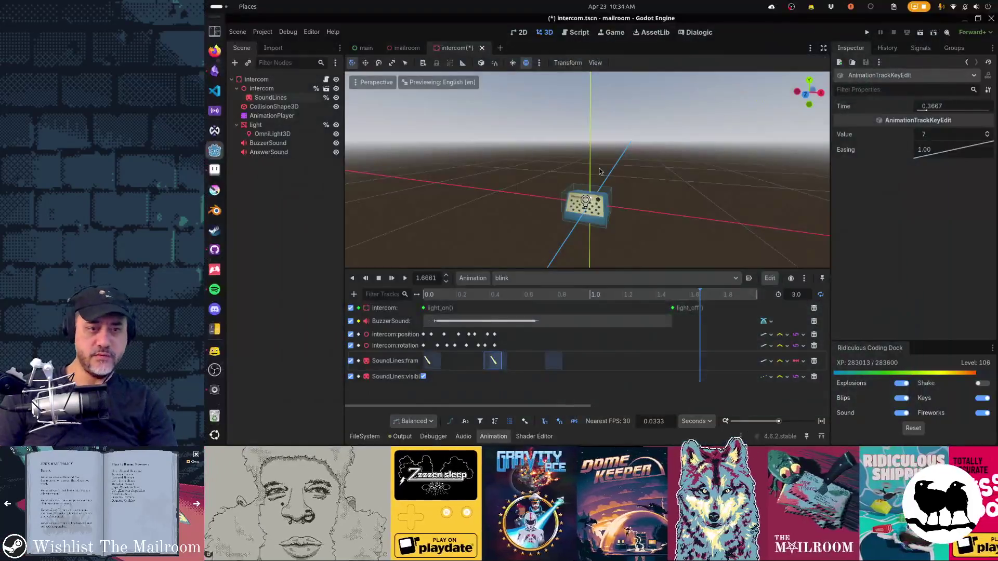
key("alt+Tab")
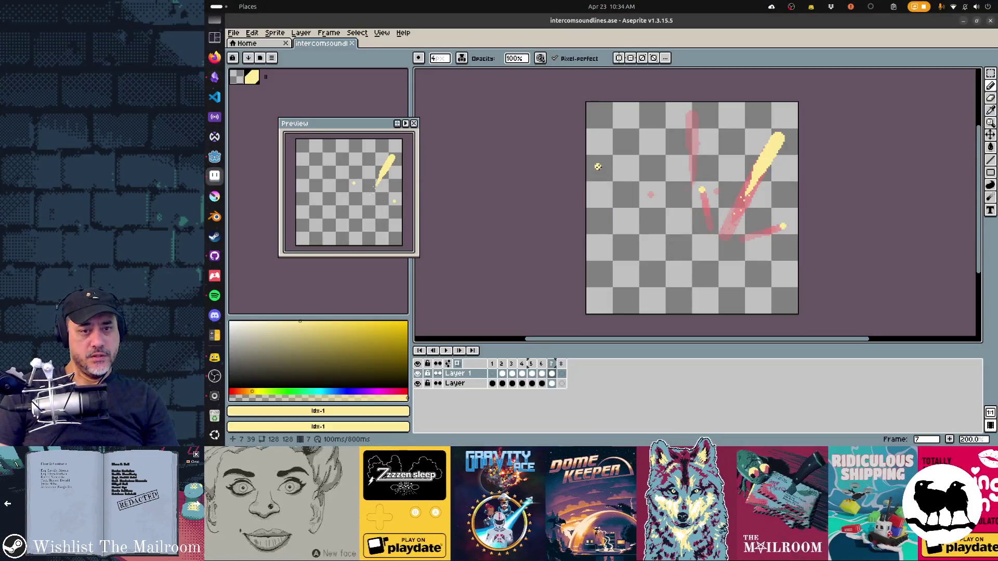
key("alt+Tab")
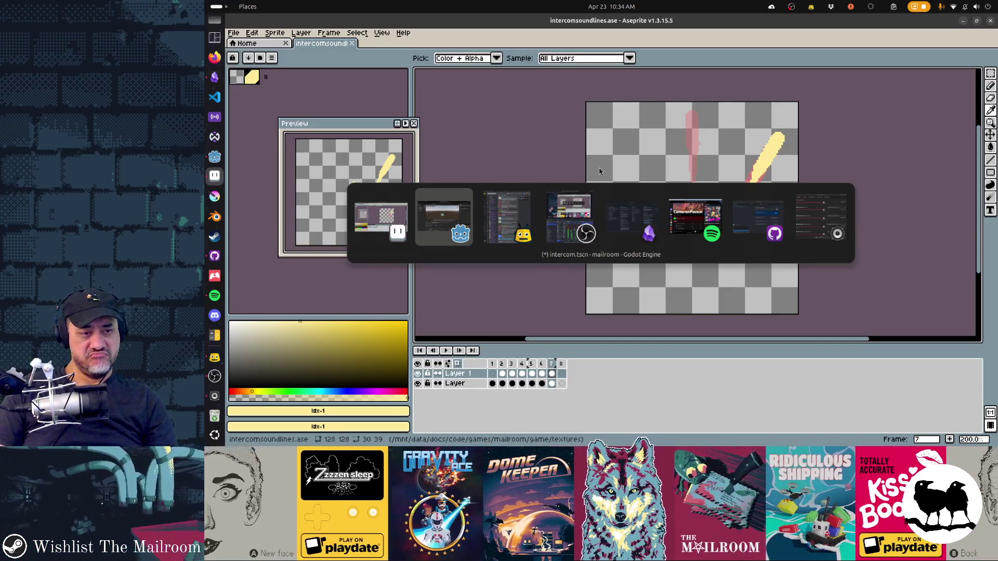
key("alt+Tab")
key("alt+Tab")
key("alt+Tab")
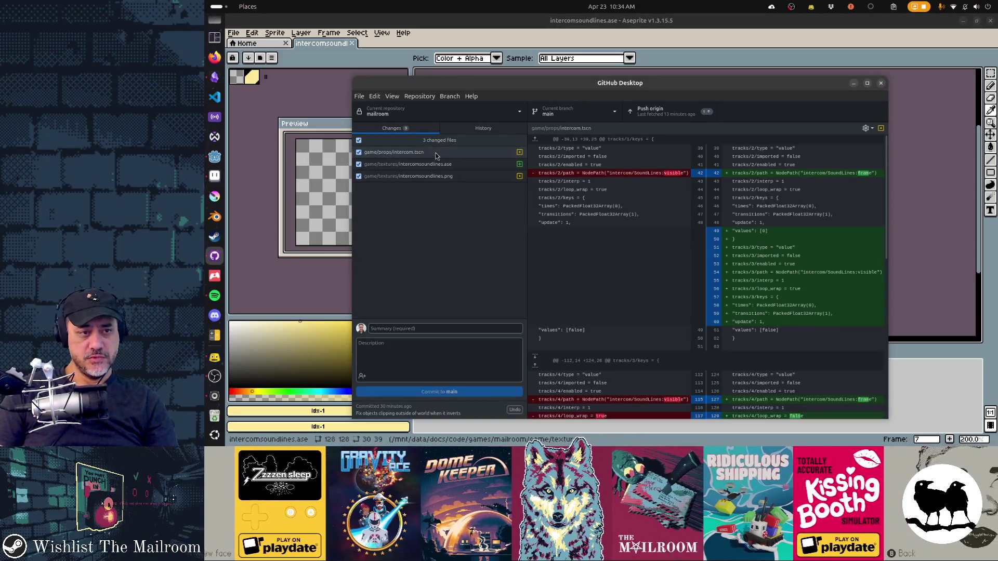
Review the diffs for intercomsoundlines.png and intercom.tscn
left_click(431, 164)
left_click(435, 176)
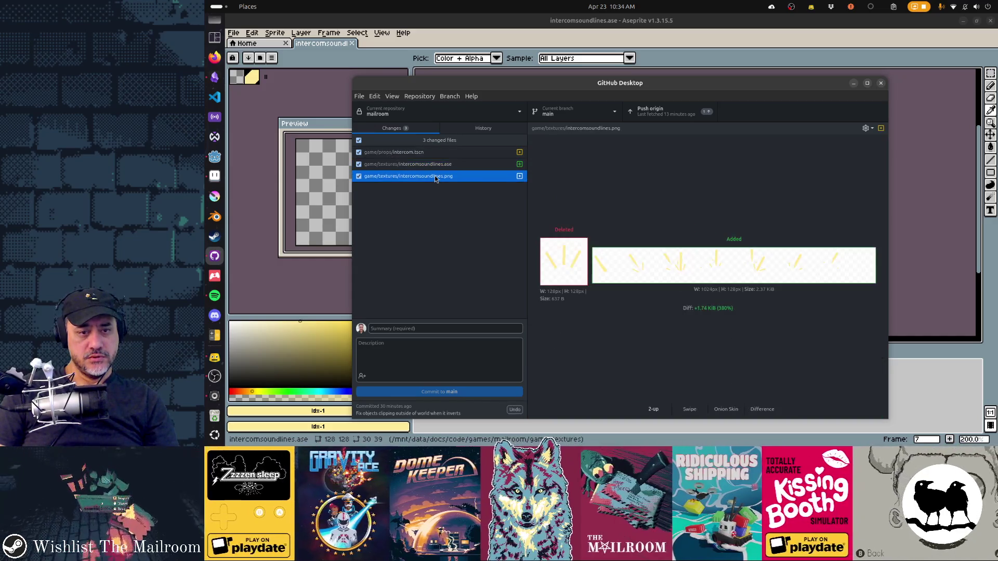
key("Up")
key("Up")
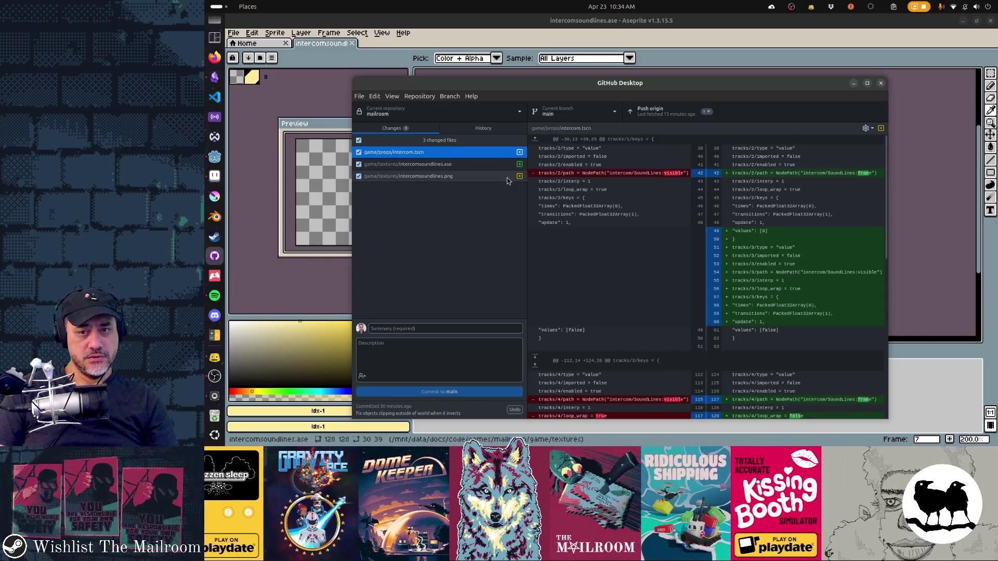
scroll(803, 254, "down", 15)
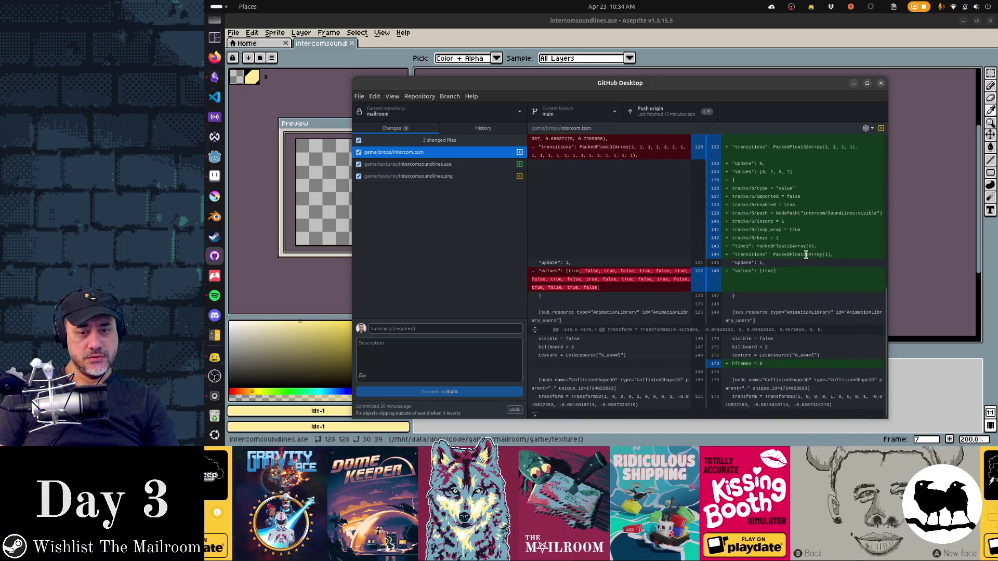
Start a commit summary beginning 'Ch', then stash all three changed files
left_click(502, 328)
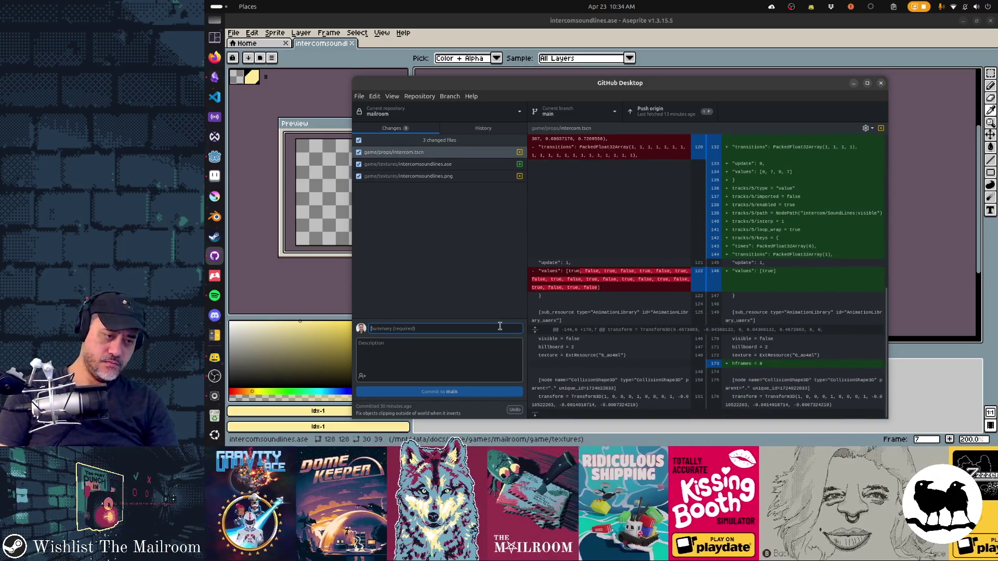
type("Changed intercom sound lines")
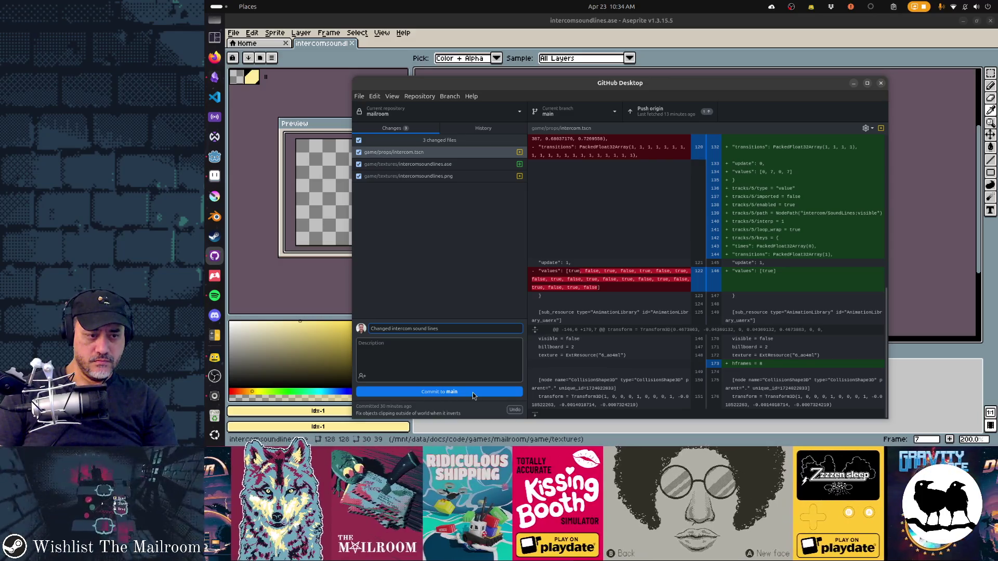
right_click(430, 141)
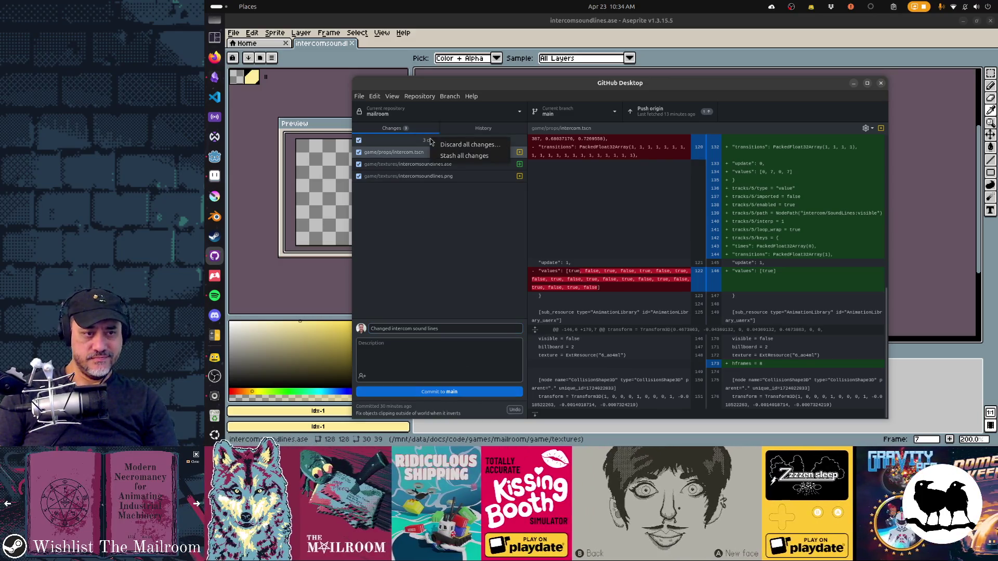
left_click(441, 156)
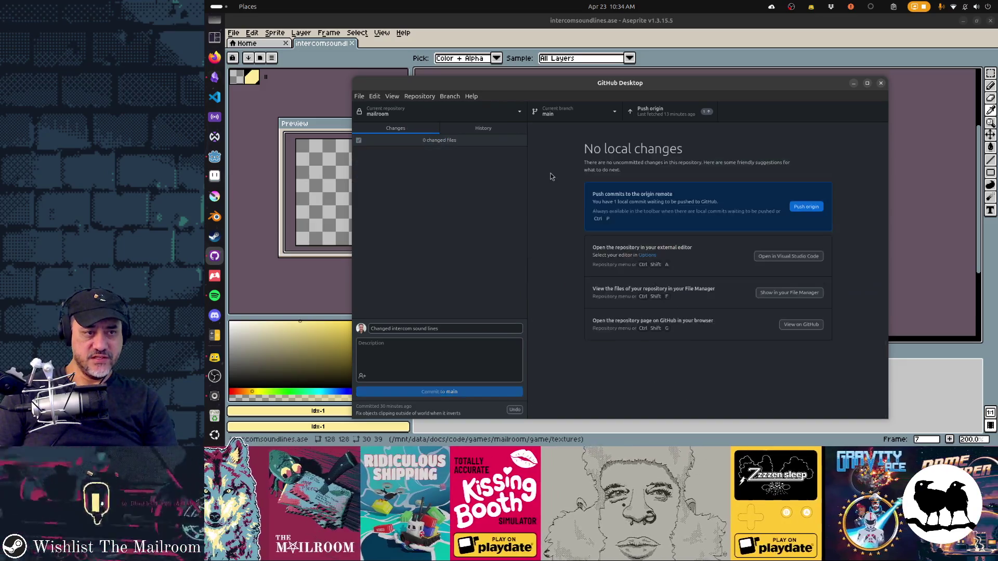
key("alt+Tab")
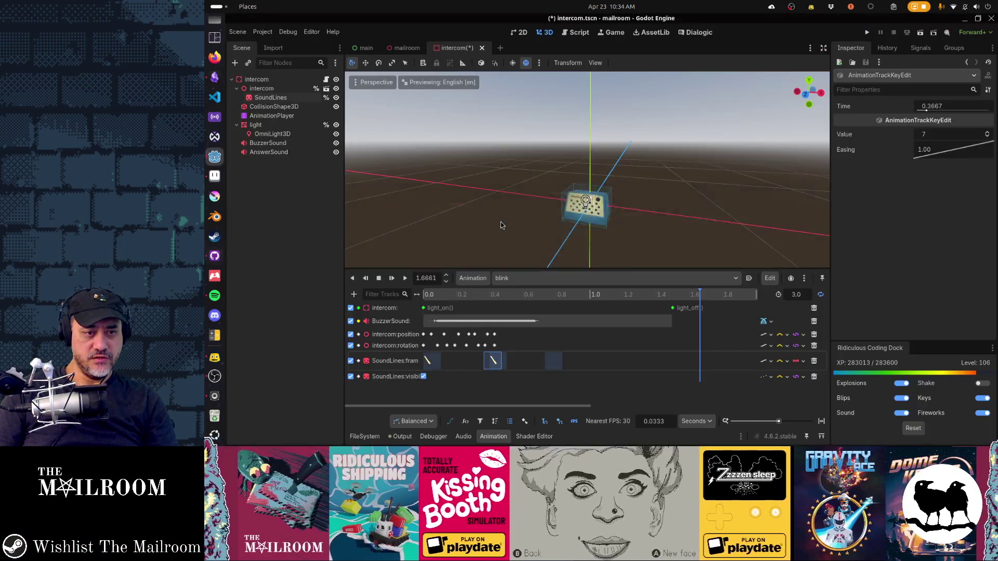
Reload the modified files from disk and enter 'interme' in the console to ring the intercom
left_click(586, 243)
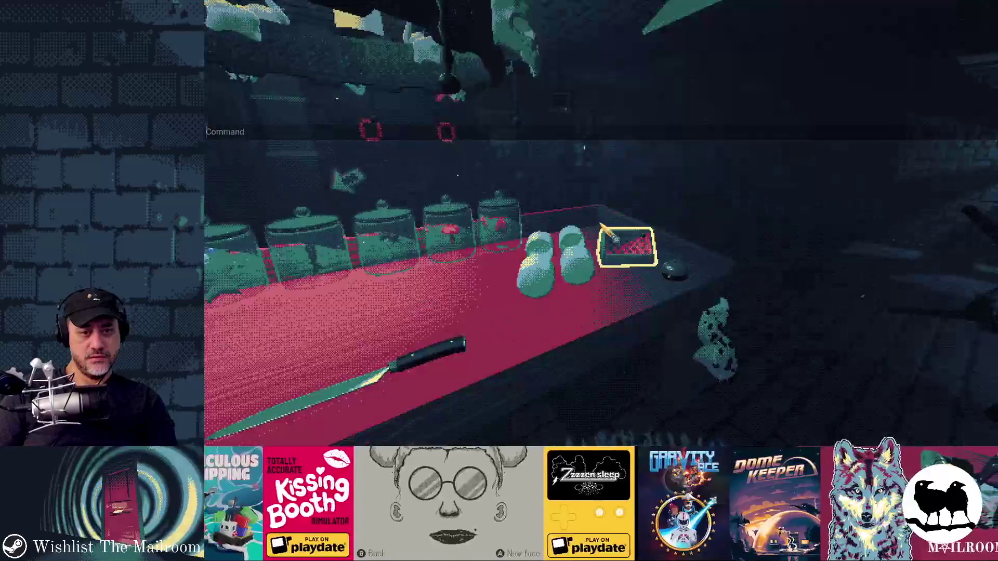
type("interco")
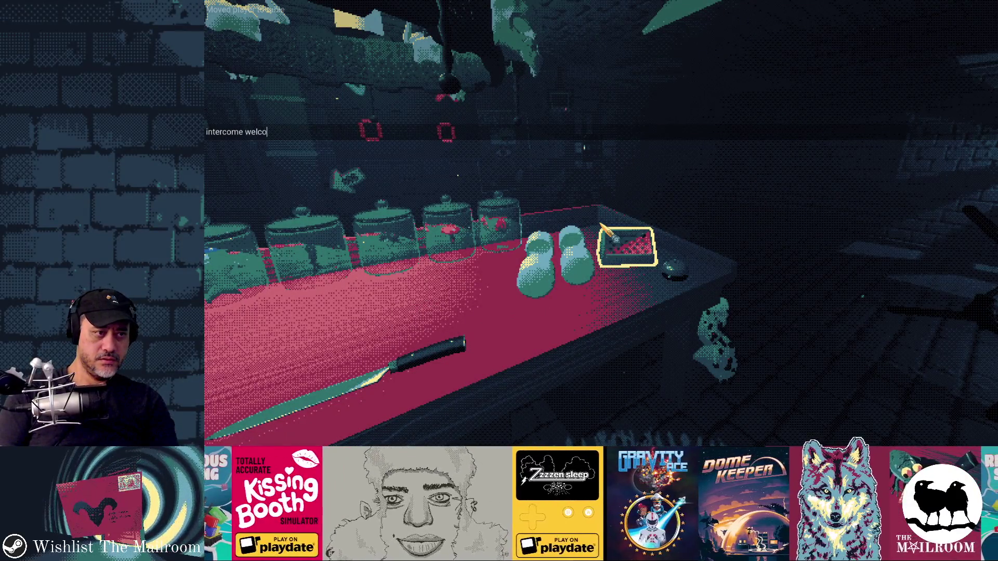
type("me")
key("Return")
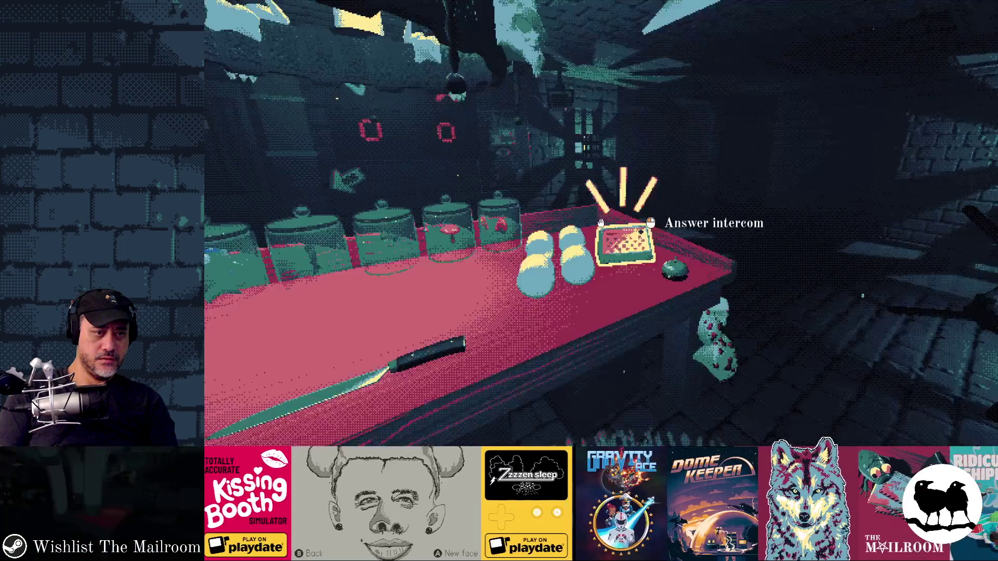
Walk around the red table watching the ringing intercom, then leave the game
key("s")
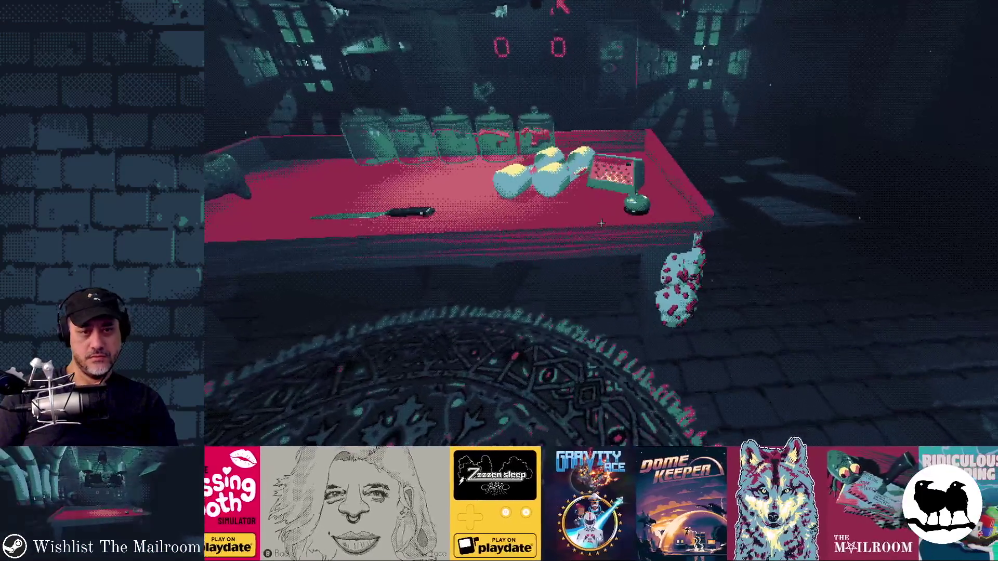
key("d")
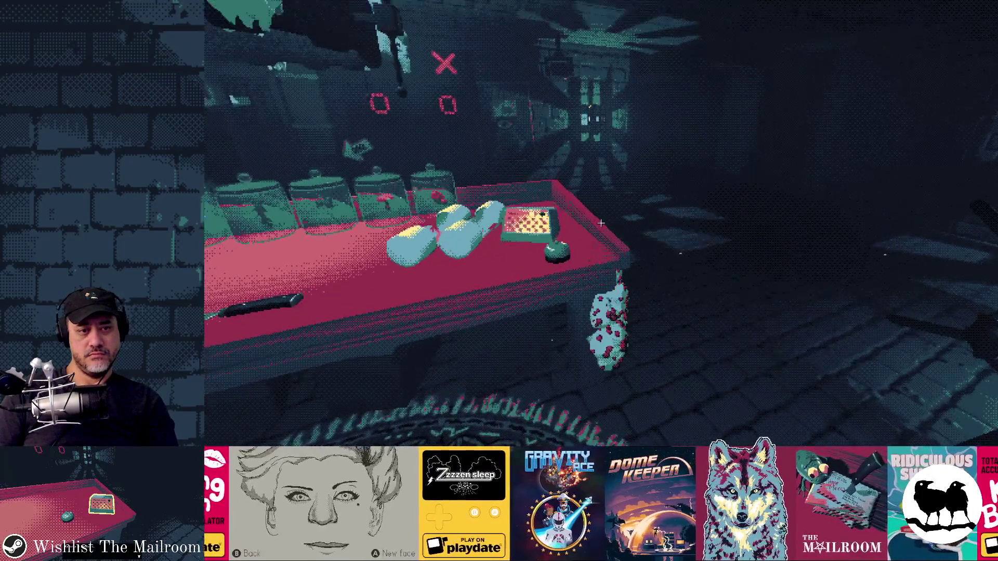
key("s")
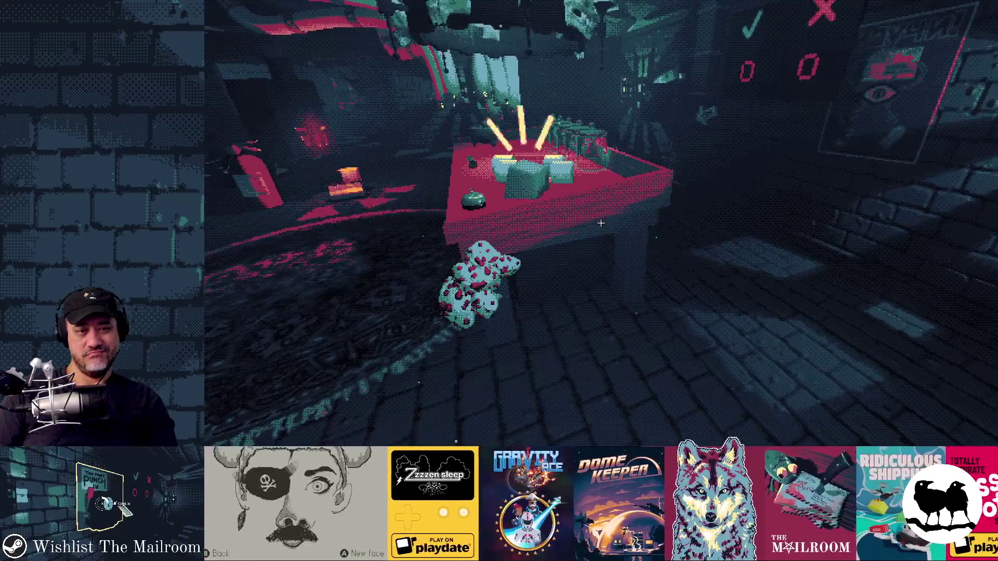
key("a")
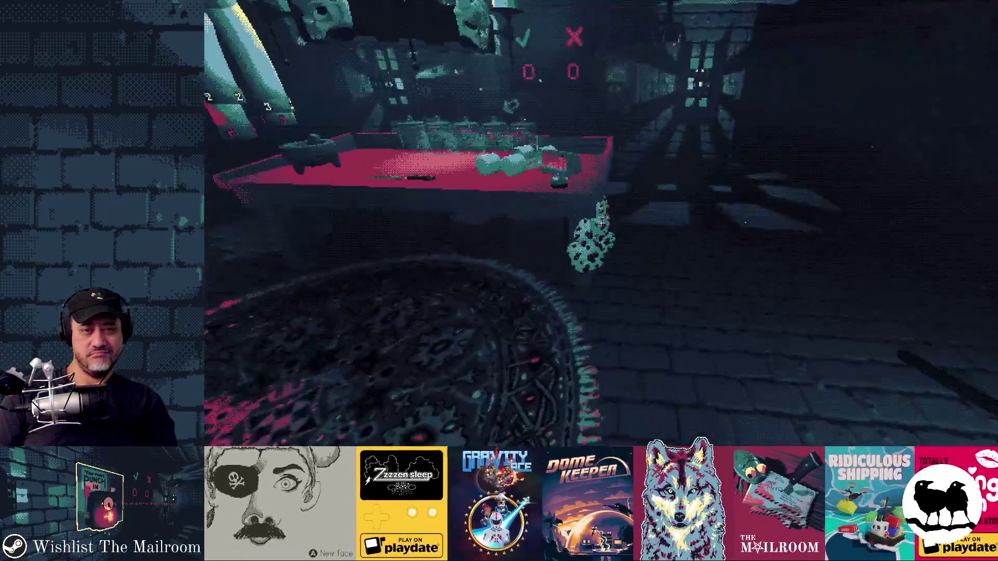
key("w")
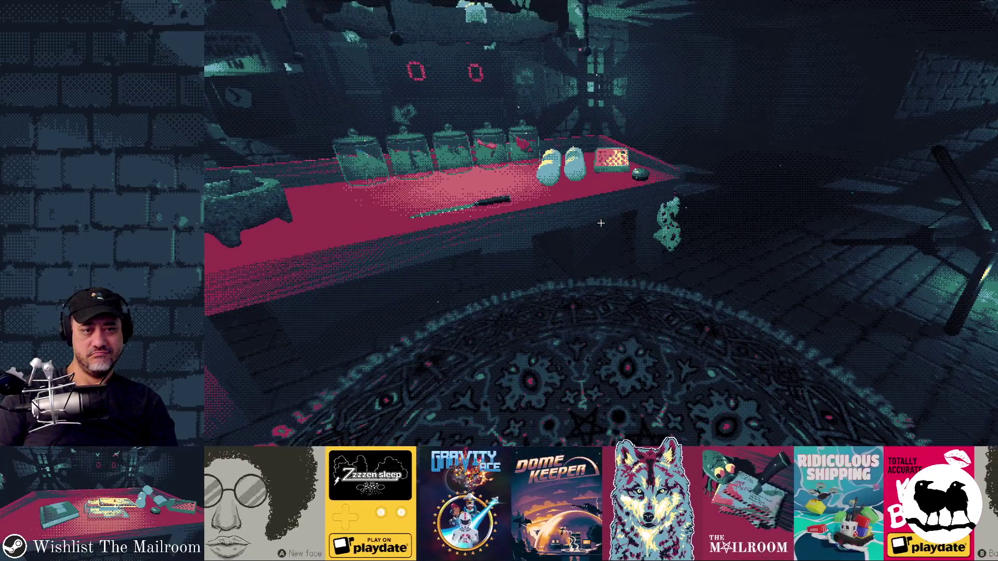
key("alt+Tab")
Switch to the blink animation and delete the first SoundLines:visible keyframe
left_click(520, 278)
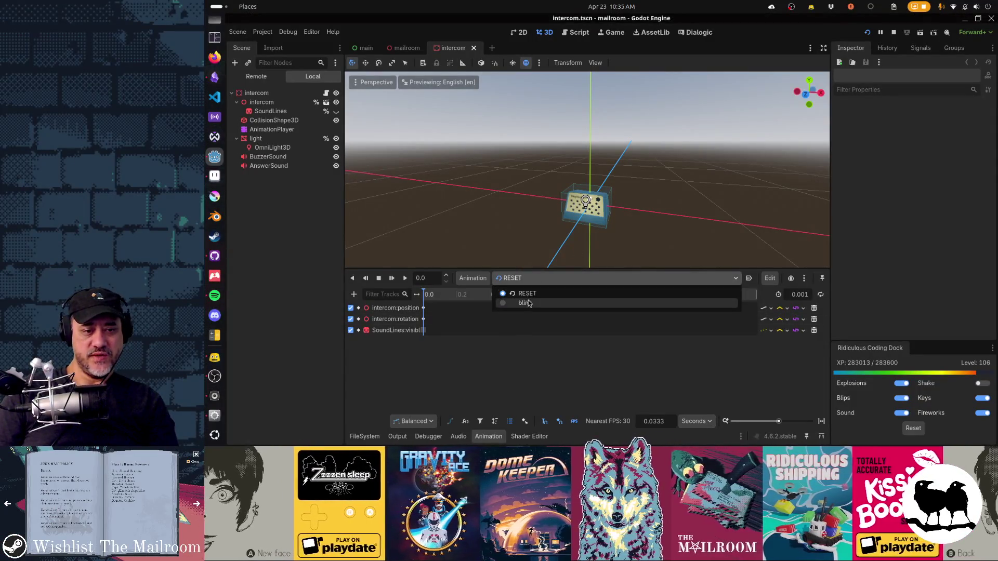
left_click(504, 304)
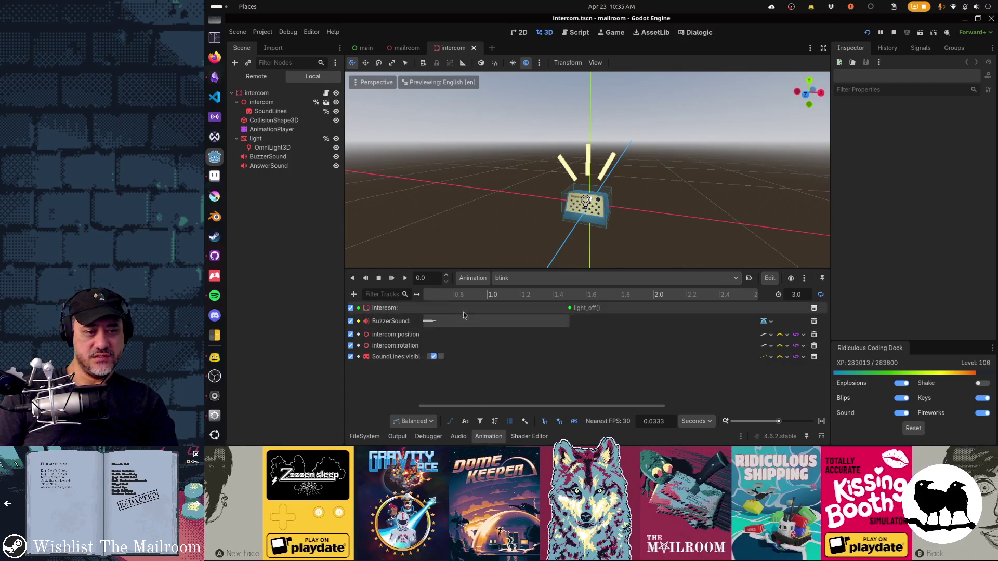
left_click_drag(444, 405, 369, 422)
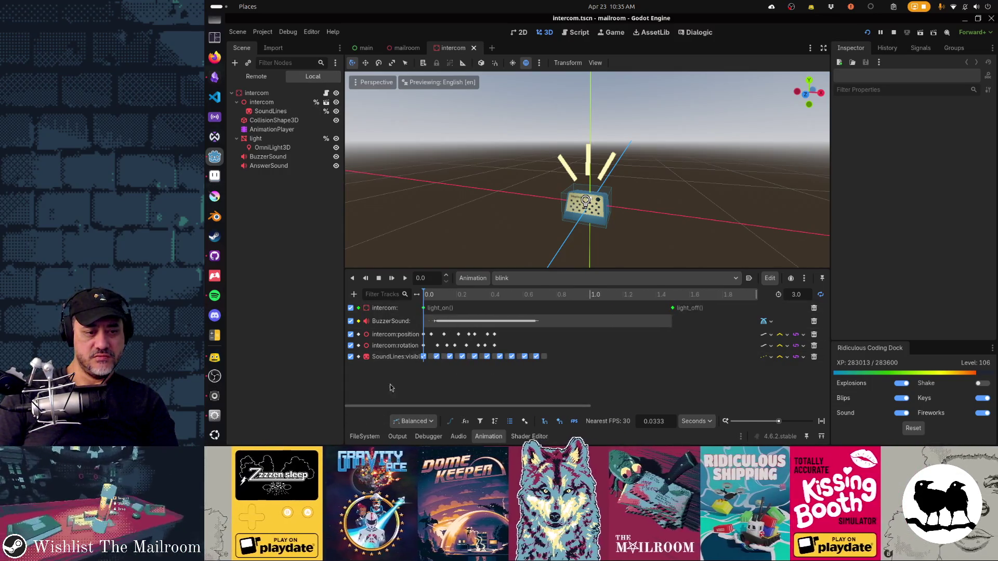
left_click(435, 356)
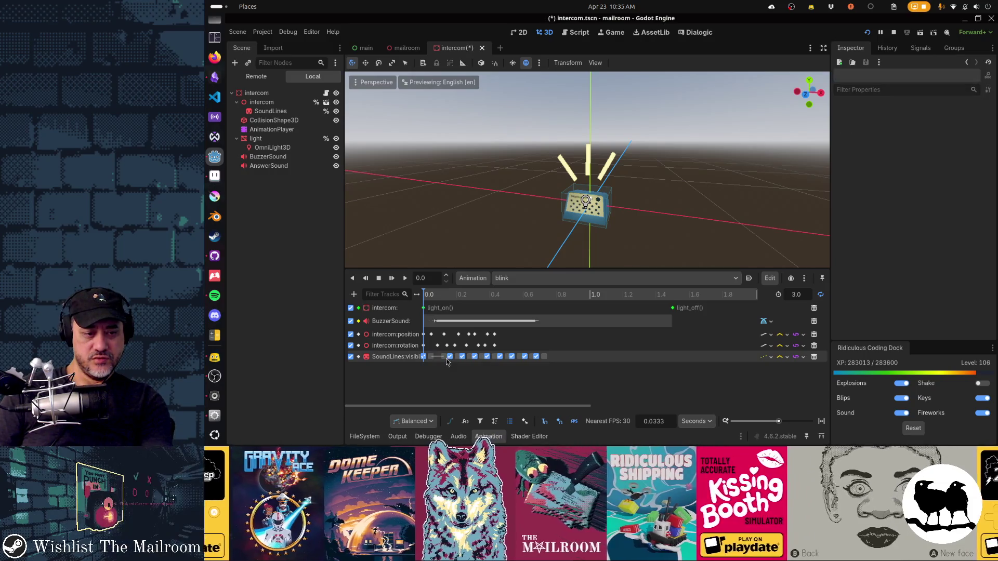
key("Delete")
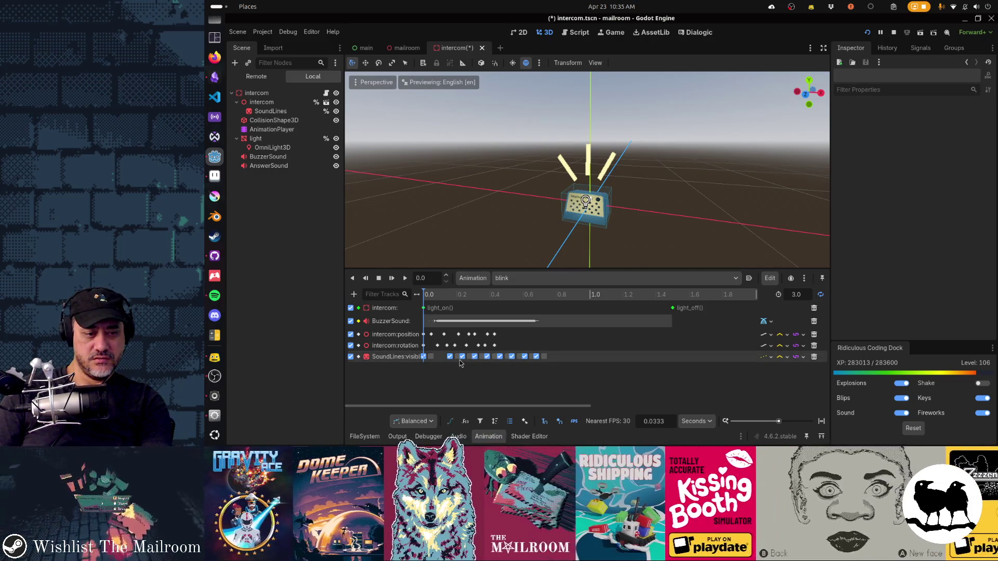
Delete five more SoundLines:visible keyframes, up to the one near 0.68 s
left_click(462, 358)
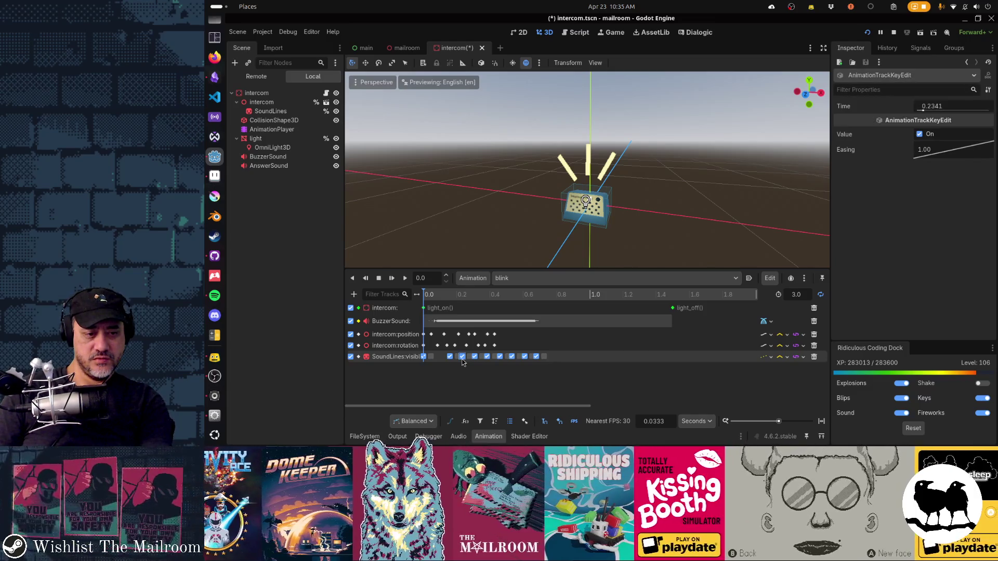
key("Delete")
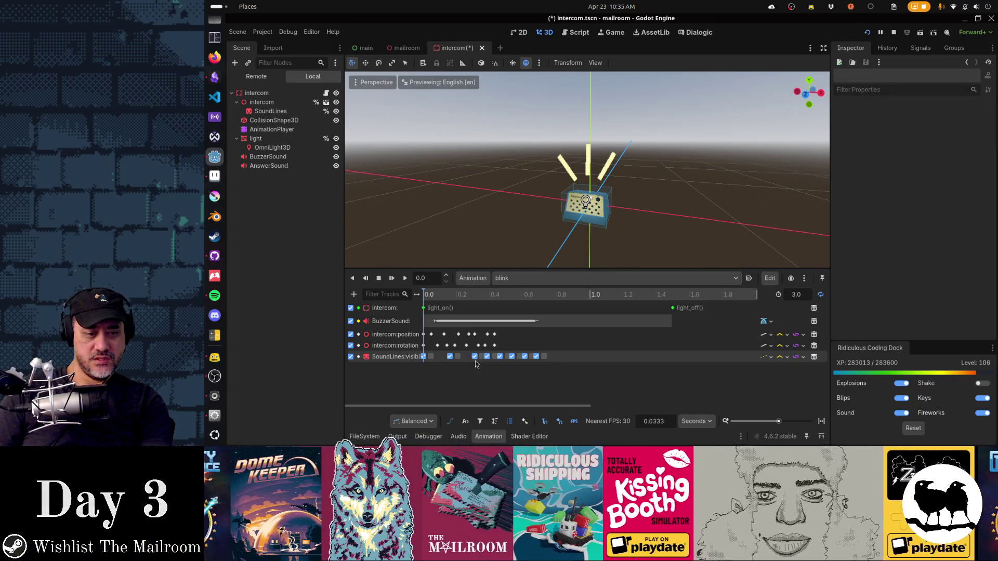
left_click(486, 359)
key("Delete")
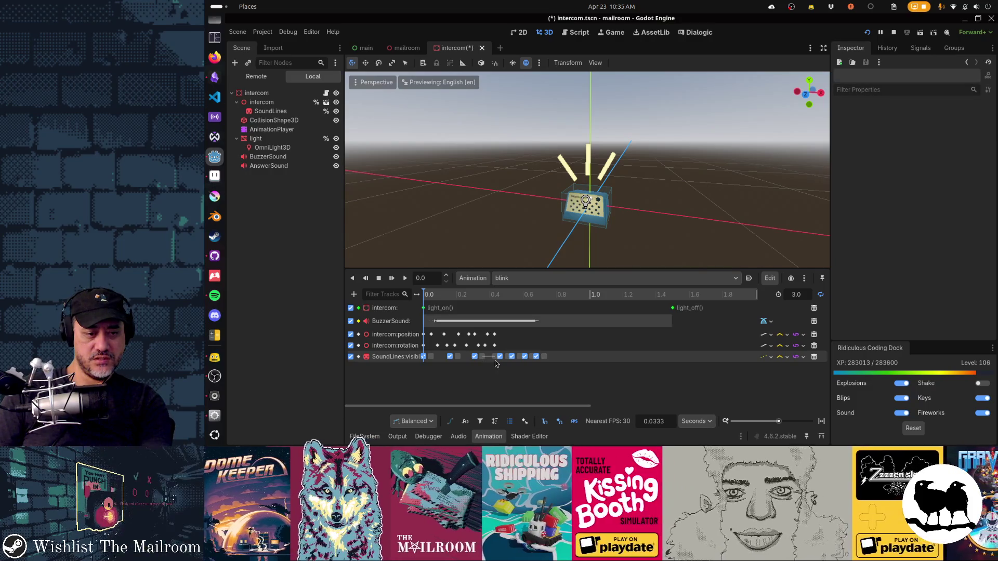
left_click(494, 360)
key("Delete")
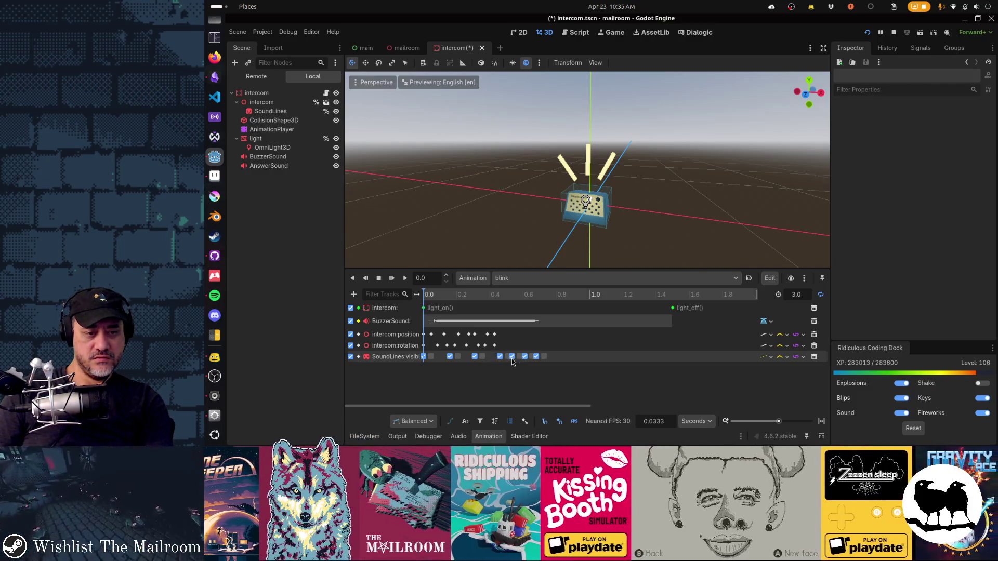
left_click(512, 357)
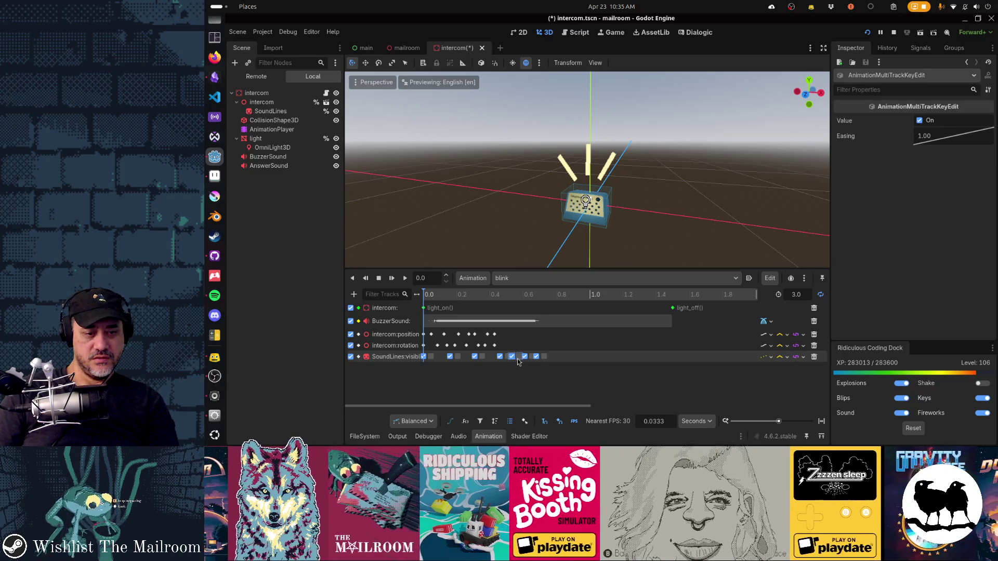
key("Delete")
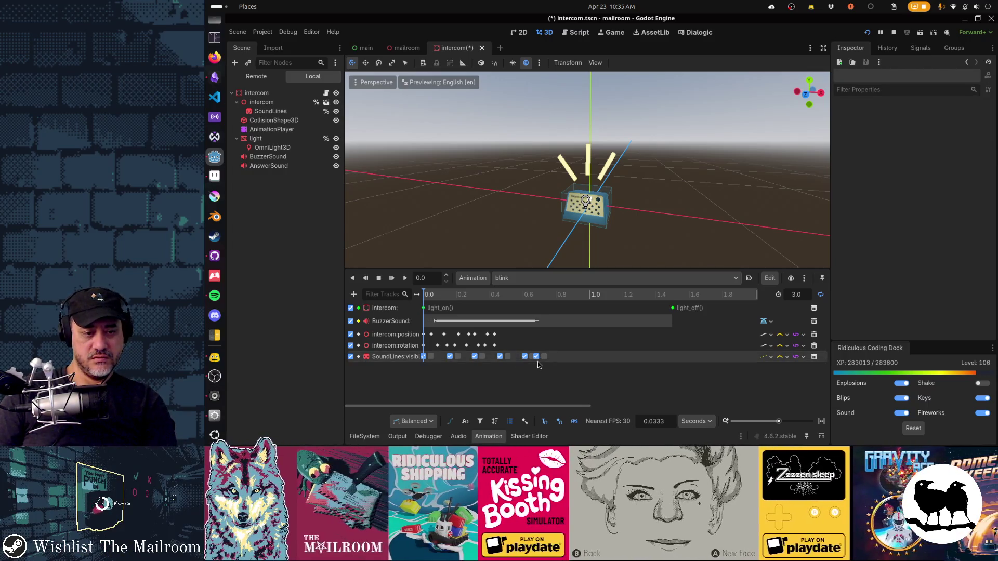
left_click(537, 359)
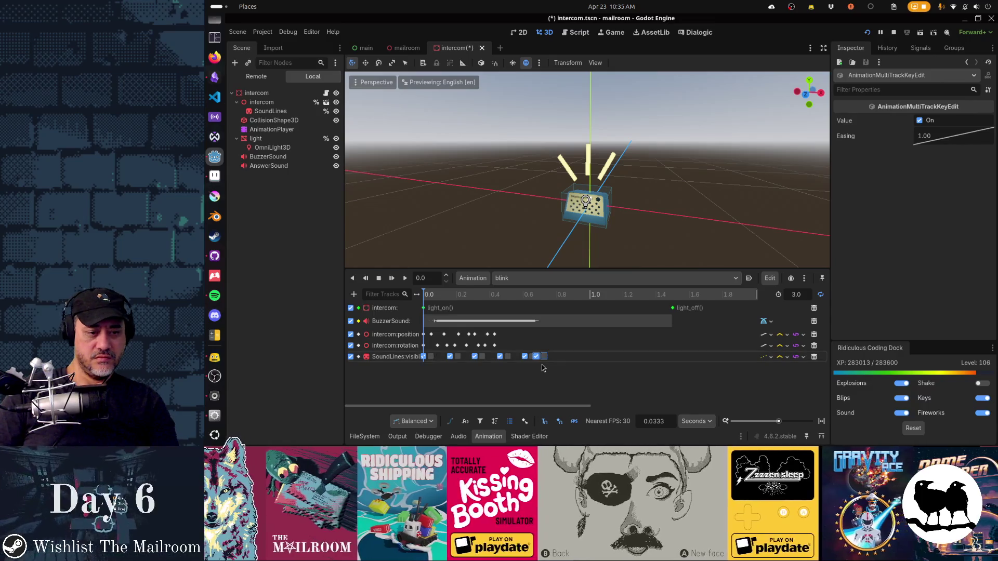
key("Delete")
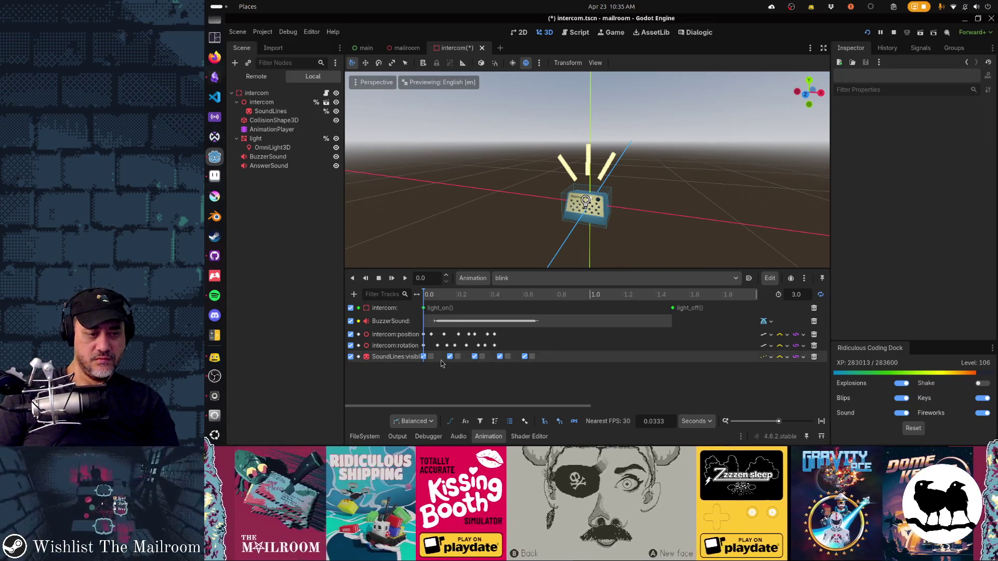
Select the remaining visibility keys, from near 0.05 s and 0.2 s onward
left_click(430, 357)
left_click(458, 357, "shift")
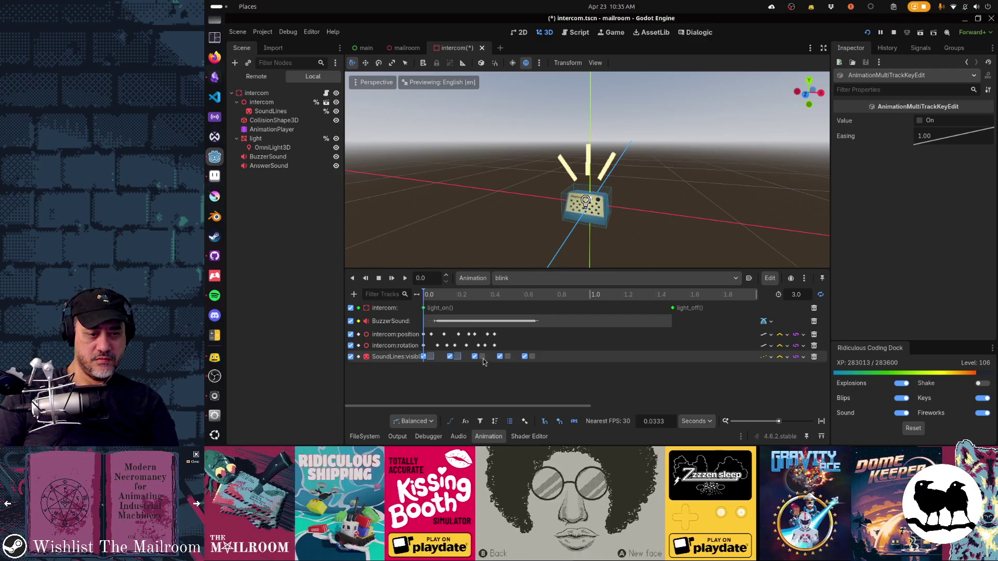
left_click(508, 356, "shift")
left_click(532, 357, "shift")
Nudge the selected visibility keys a frame later, then clear the selection
left_click_drag(533, 356, 539, 360)
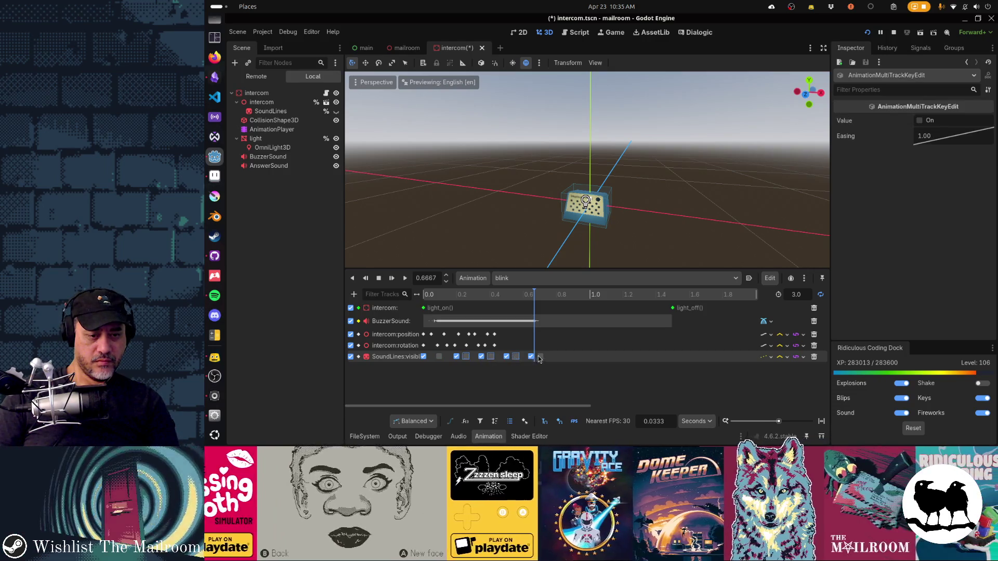
left_click_drag(515, 359, 521, 360)
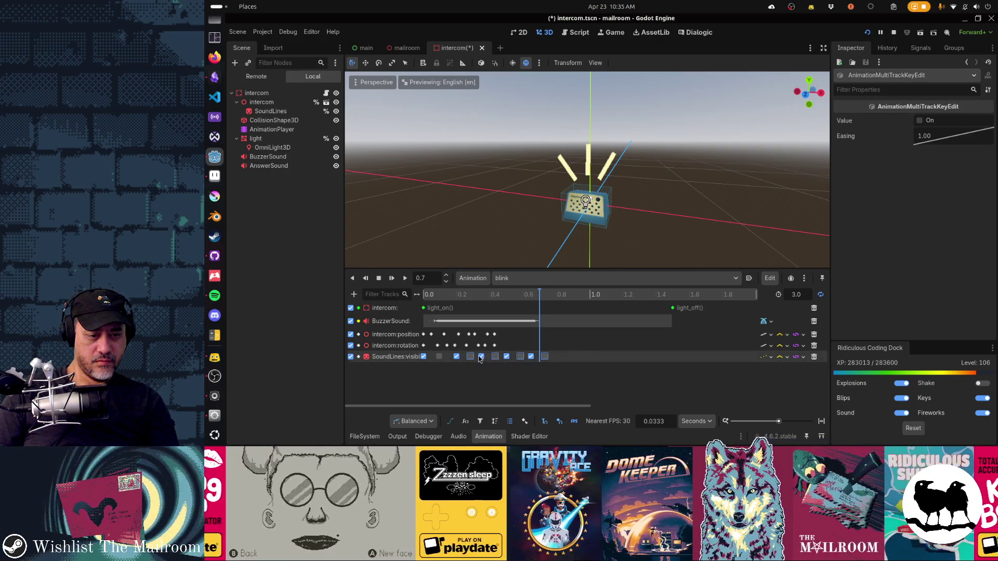
left_click(495, 357)
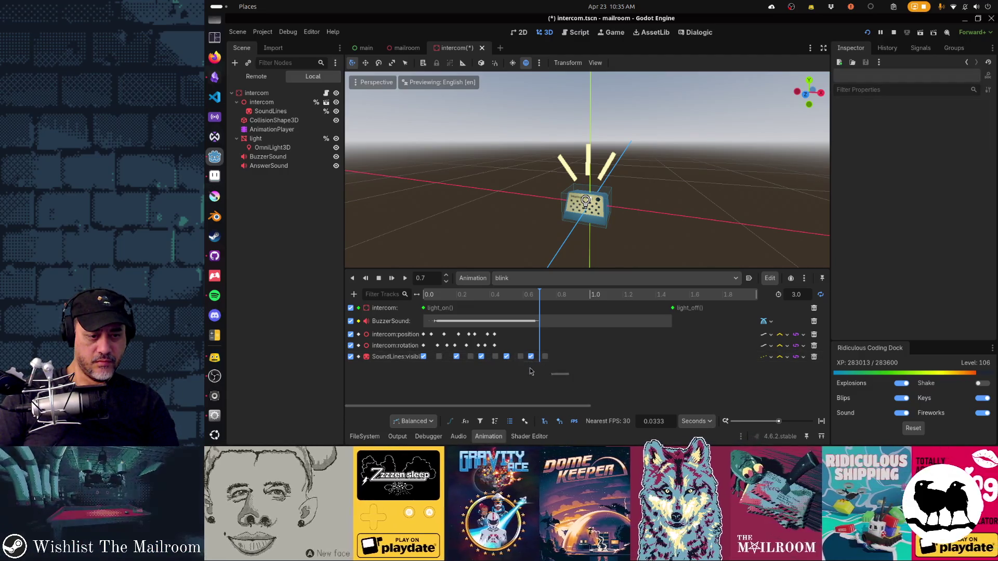
mouse_move(481, 359)
left_mouse_down()
mouse_move(556, 352)
mouse_move(512, 358)
mouse_move(539, 359)
left_mouse_up()
left_click(545, 375)
Box-select the later SoundLines keys, shift them slightly earlier, and preview the blink animation
left_click_drag(592, 375, 444, 362)
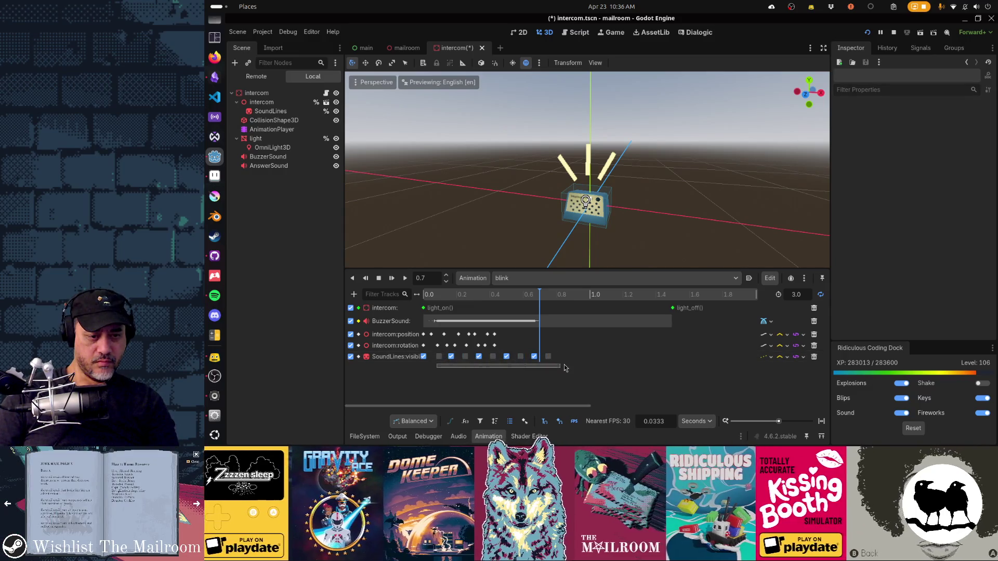
left_click(546, 358)
left_click(543, 371)
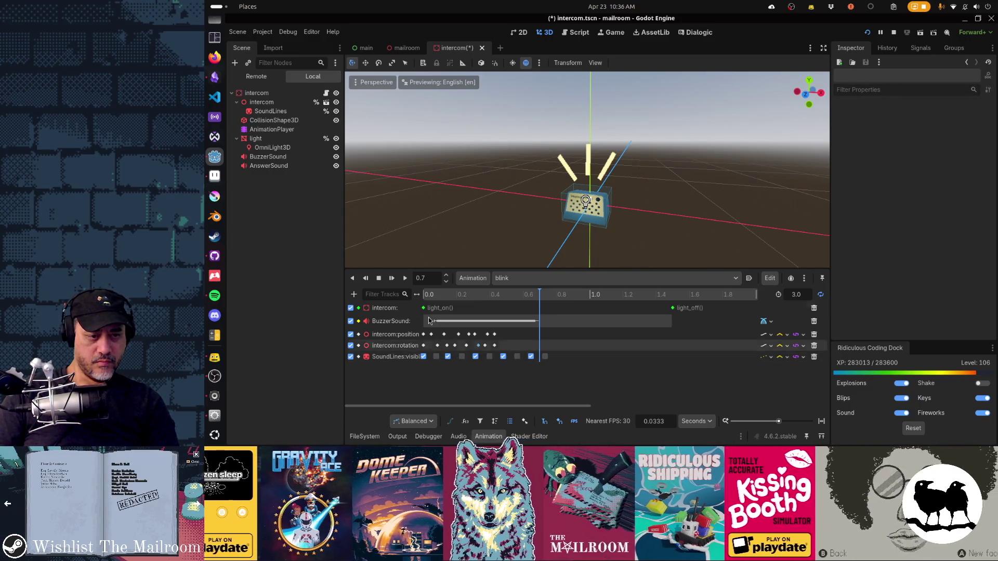
left_click(391, 278)
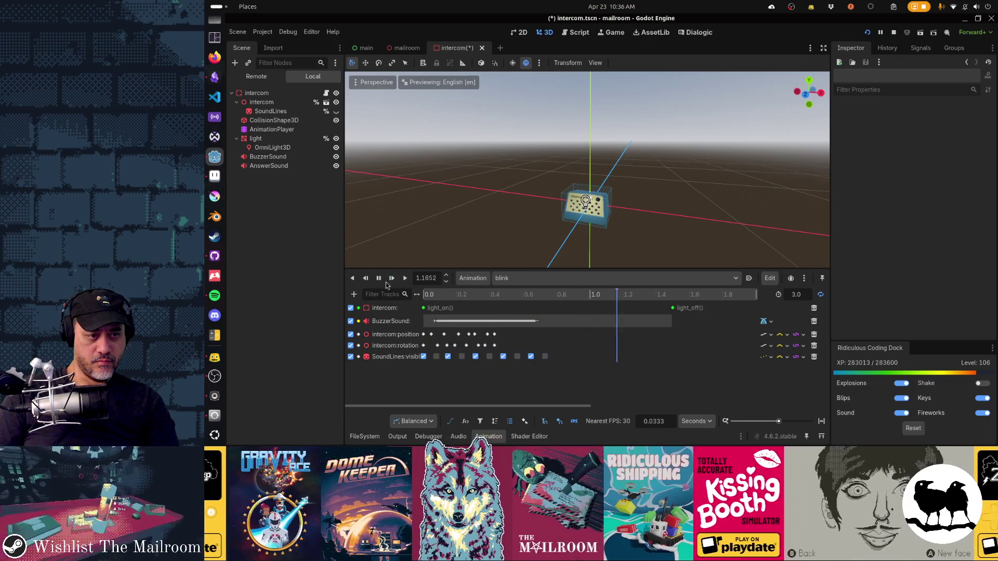
left_click(391, 278)
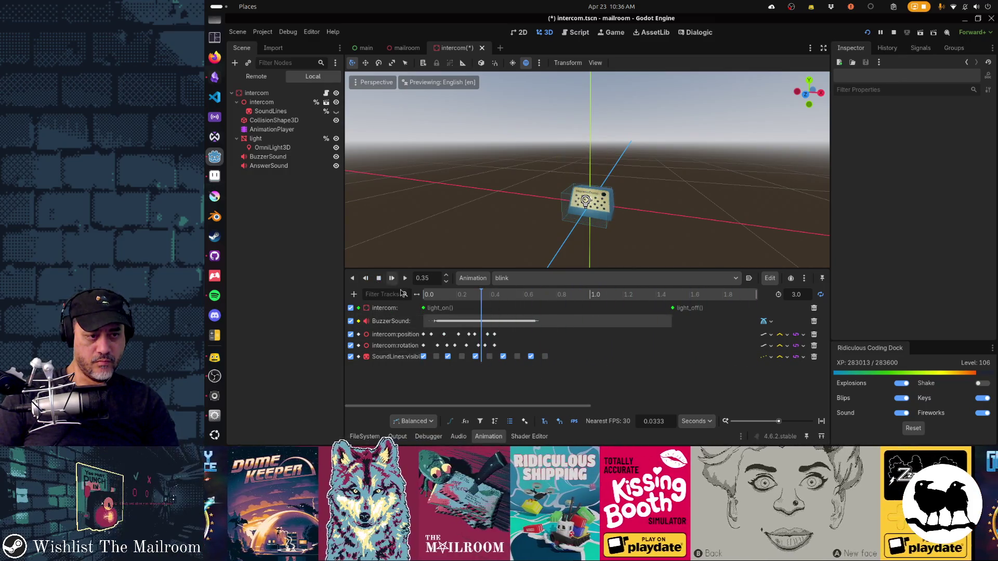
Save the intercom scene, resume the running game and walk toward the floor lantern
key("ctrl+s")
key("alt+Tab")
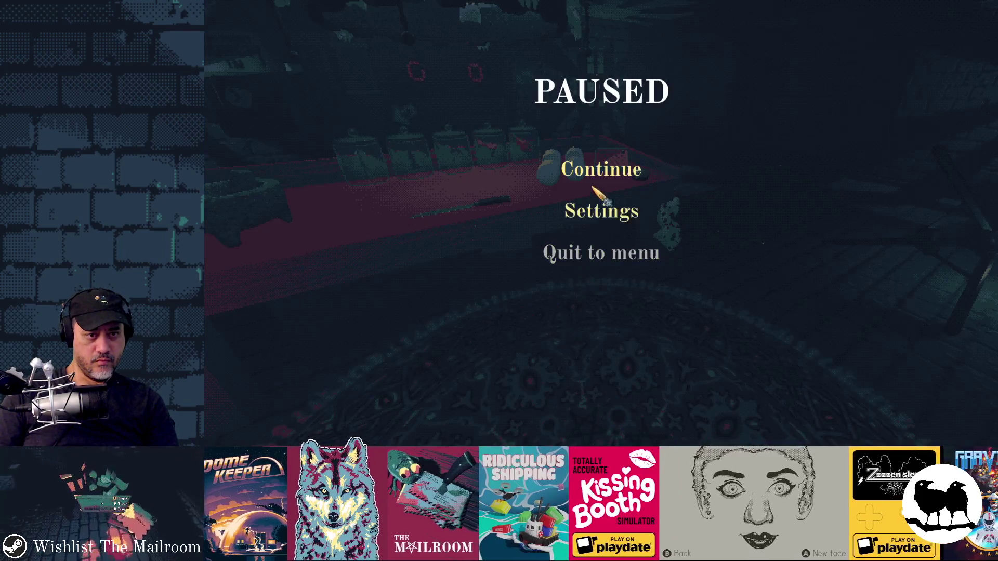
left_click(598, 169)
key("s")
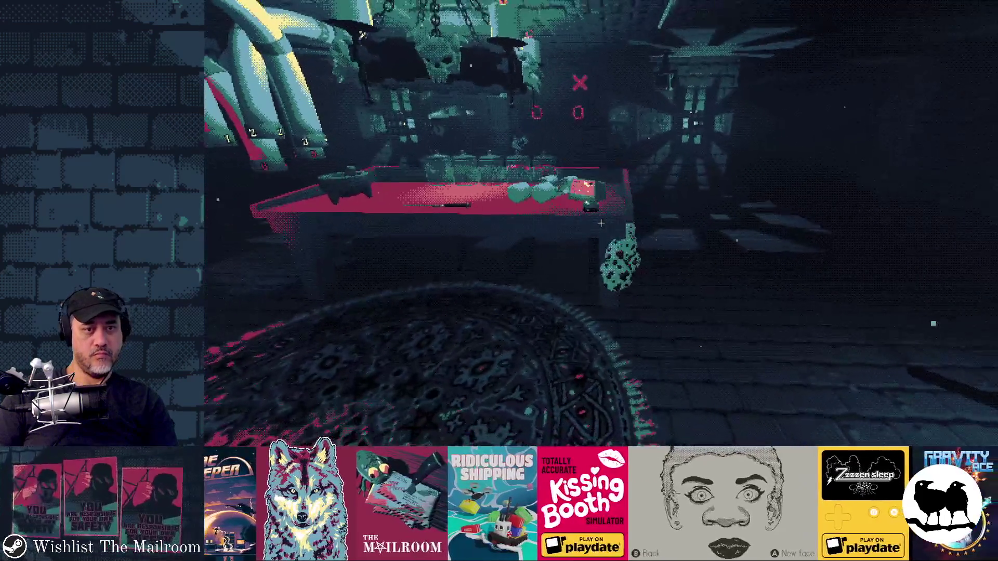
key("s")
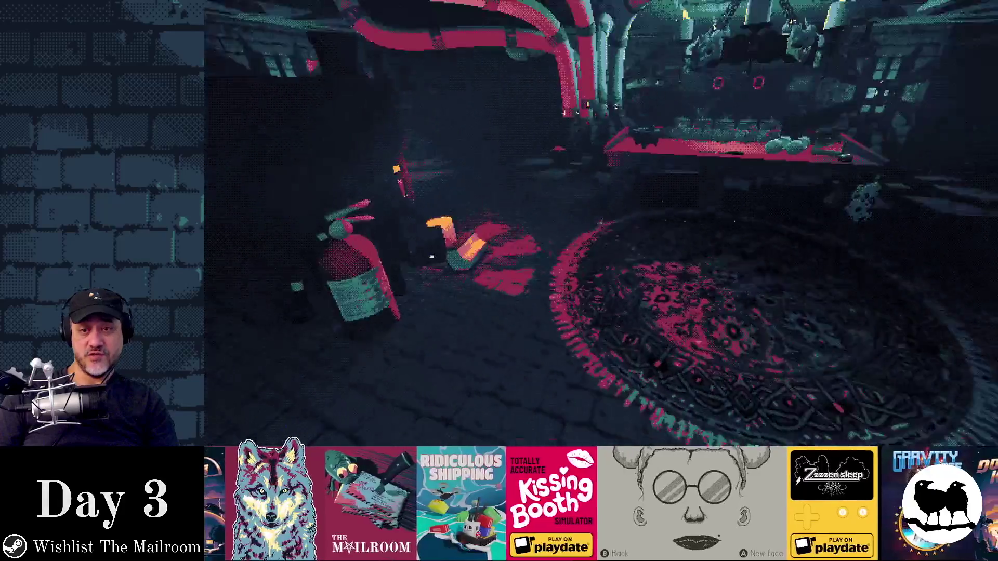
key("w")
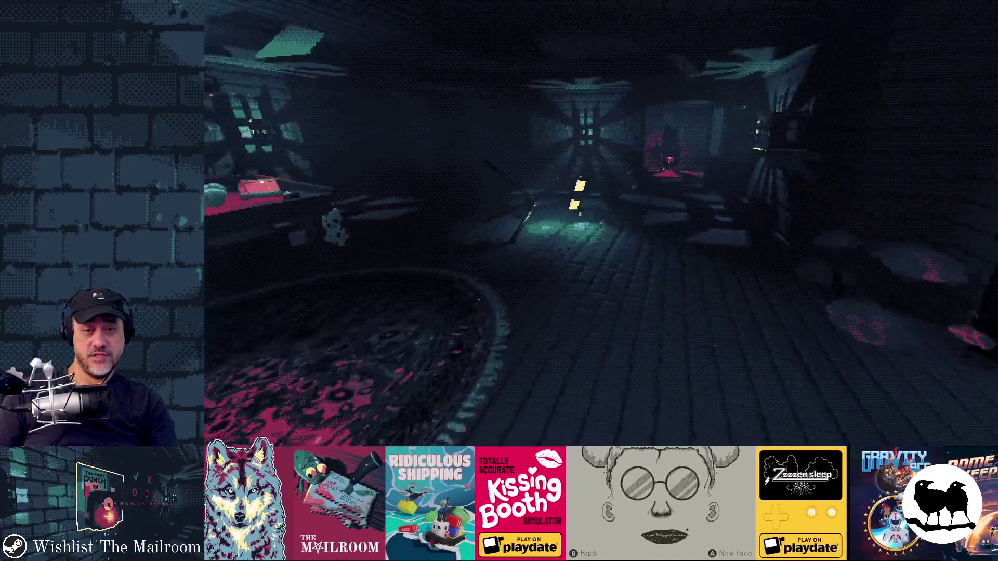
key("w")
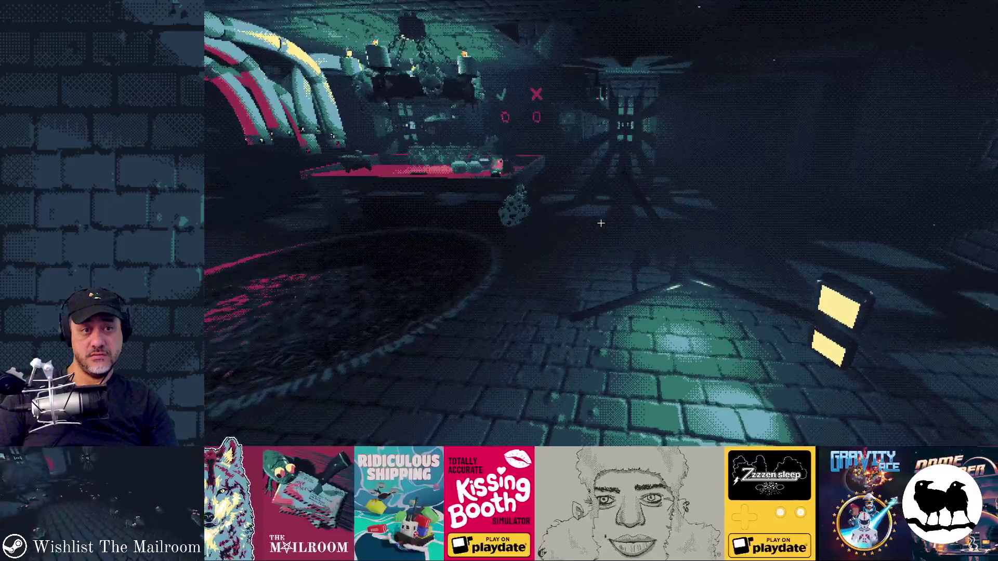
Pick up the floor lantern stand, drop it, and walk toward the red table
key("s")
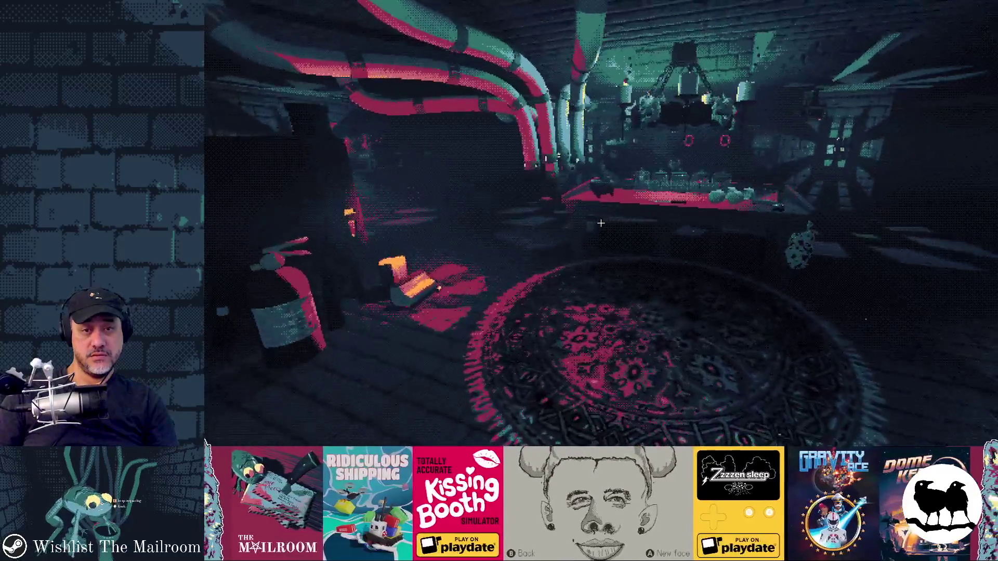
key("w")
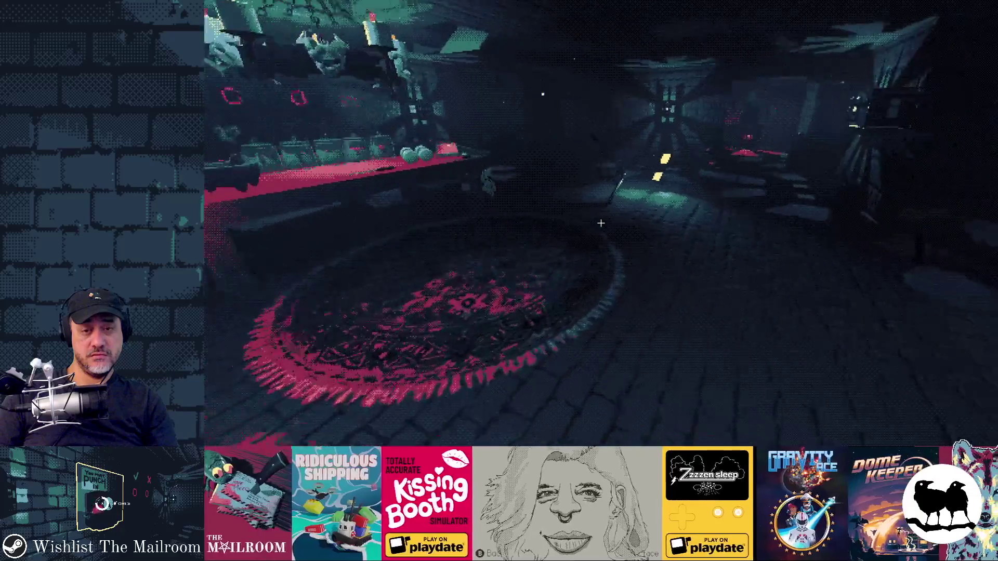
key("w")
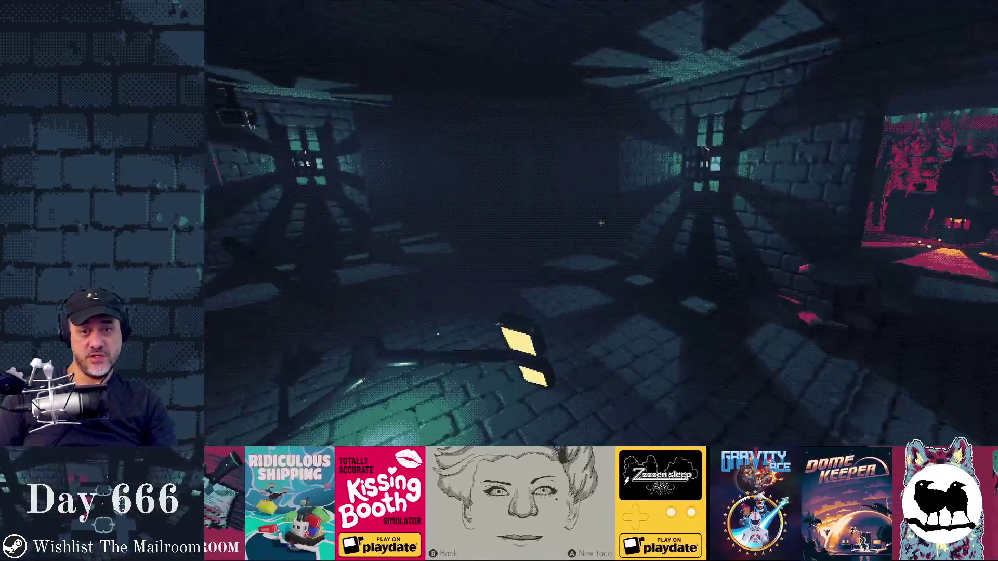
left_click(600, 223)
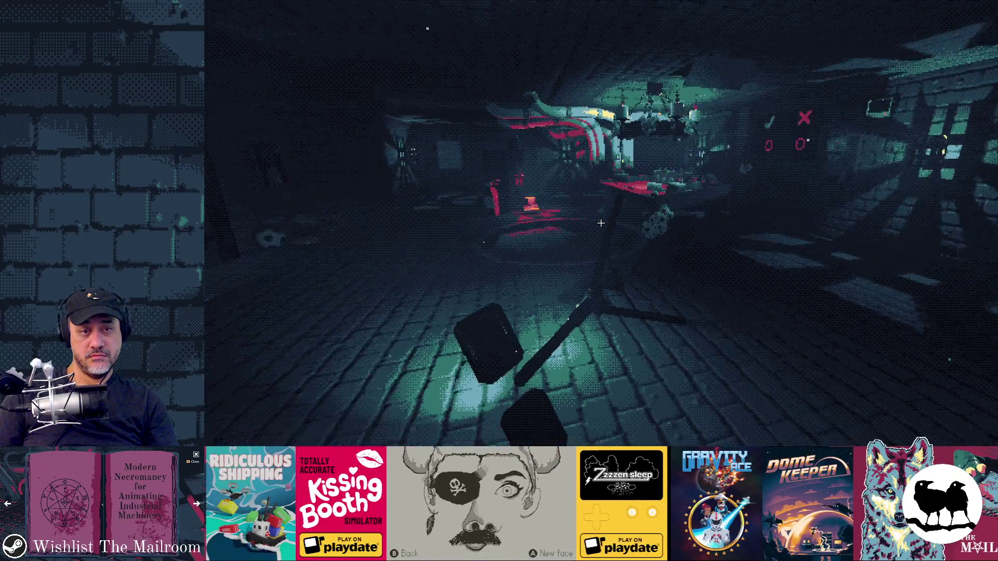
right_click(600, 223)
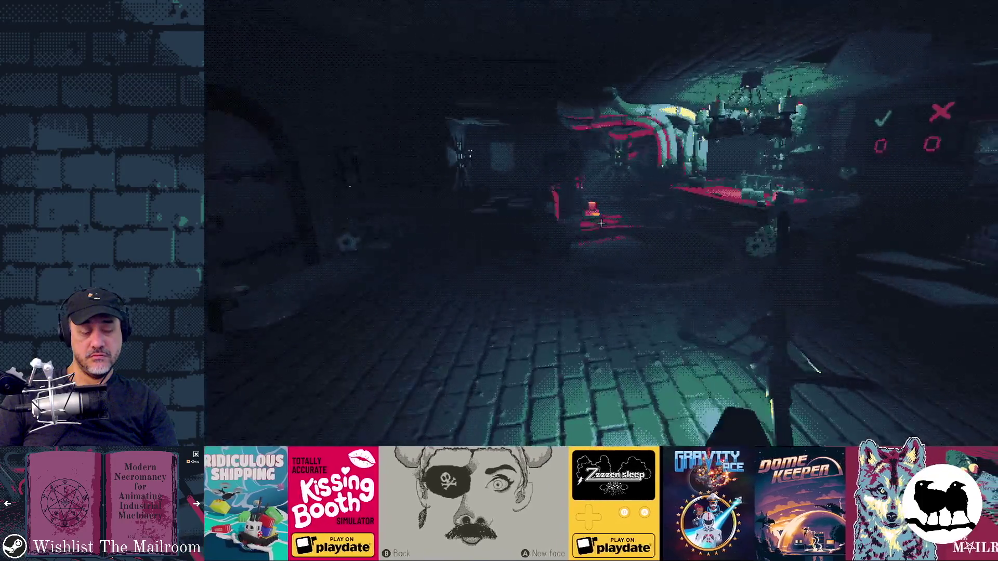
key("w")
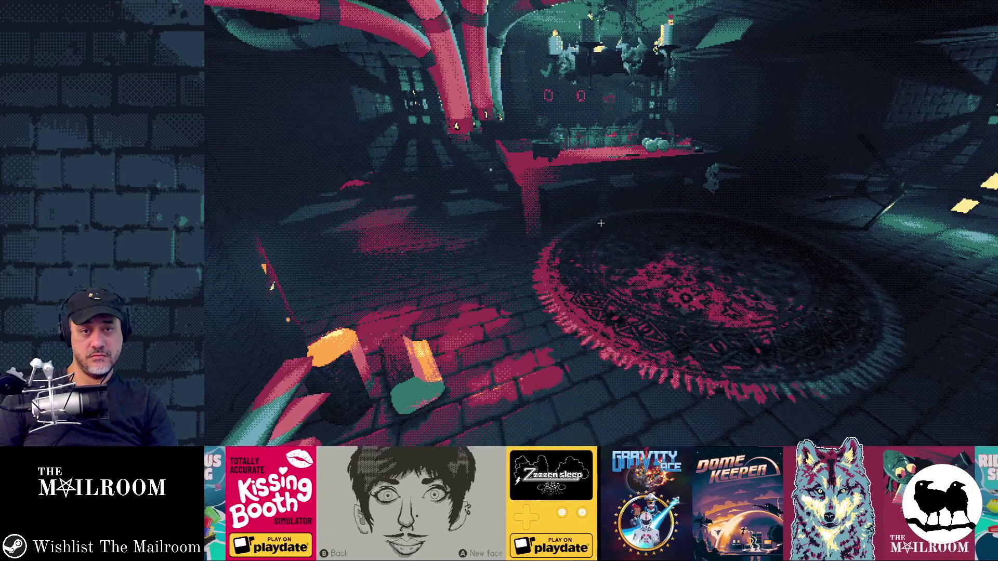
Bring GitHub Desktop to the front showing the pending intercom.tscn change
key("alt+Tab")
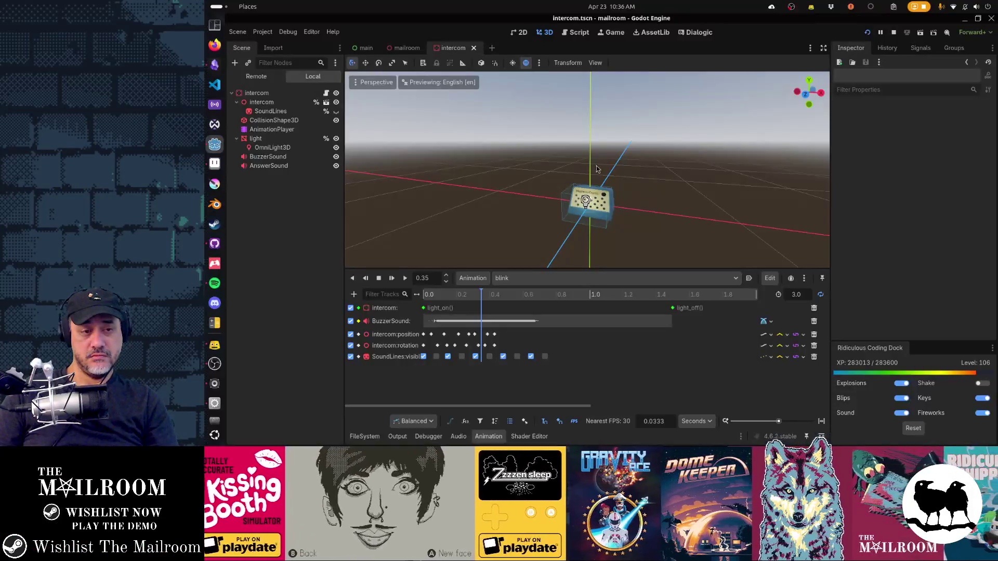
key("alt+Tab")
key("alt+Tab")
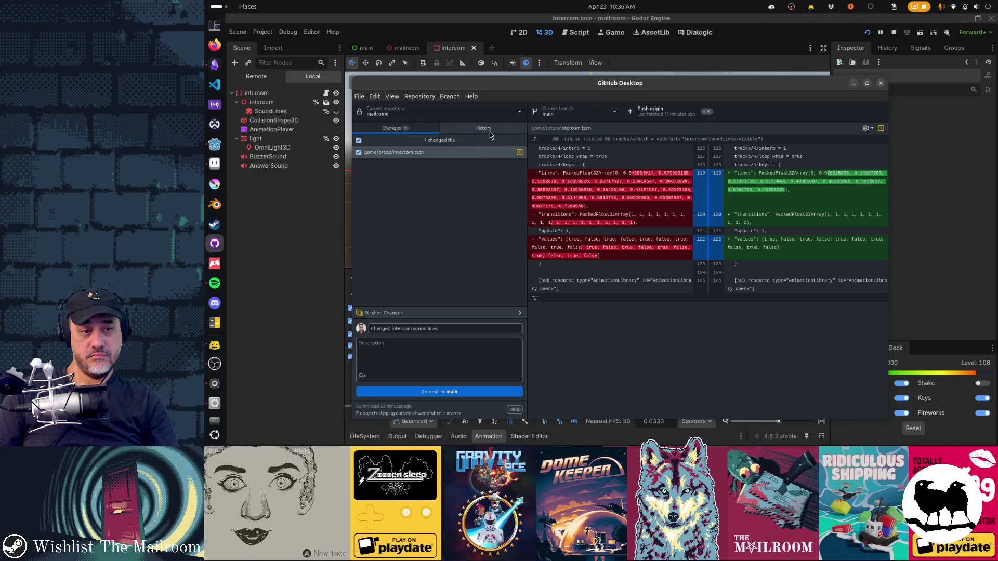
Discard all current changes in GitHub Desktop and restore the stashed intercom changes
left_click(420, 313)
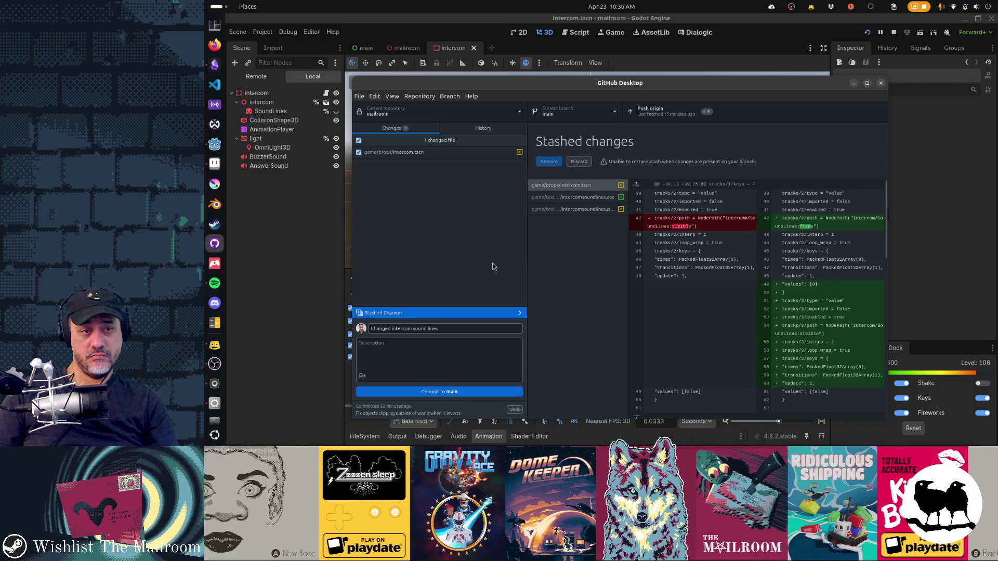
right_click(429, 141)
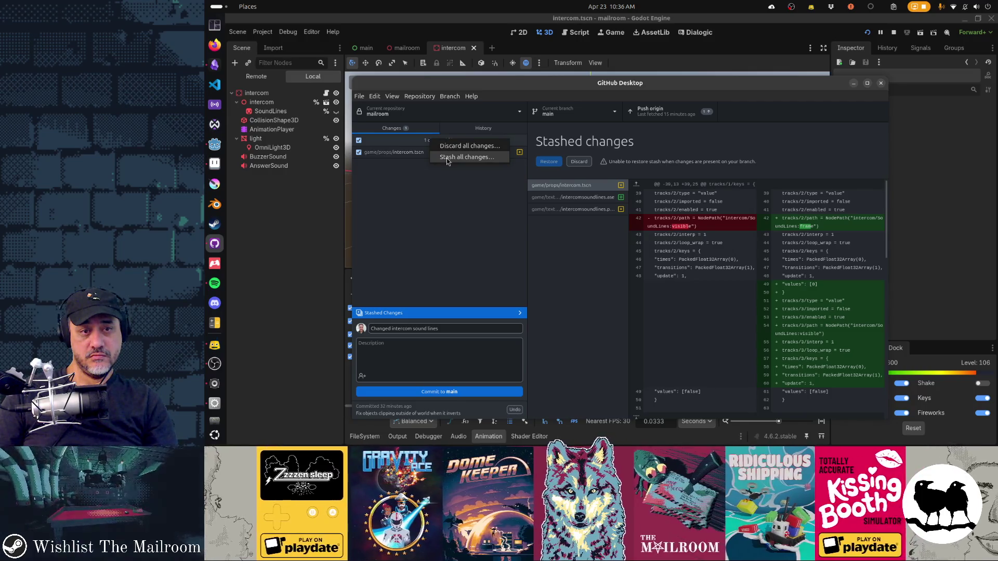
key("Escape")
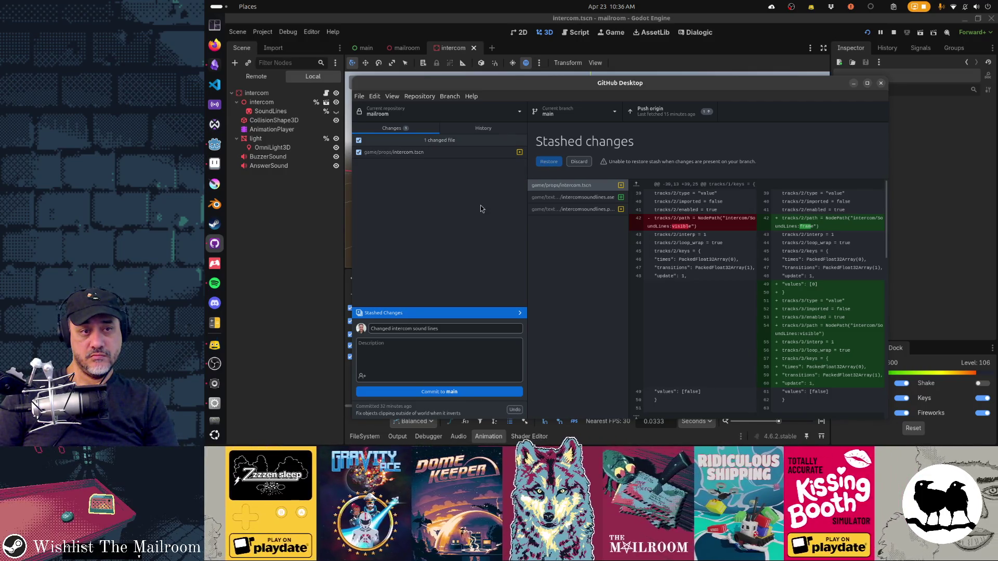
right_click(450, 143)
left_click(457, 148)
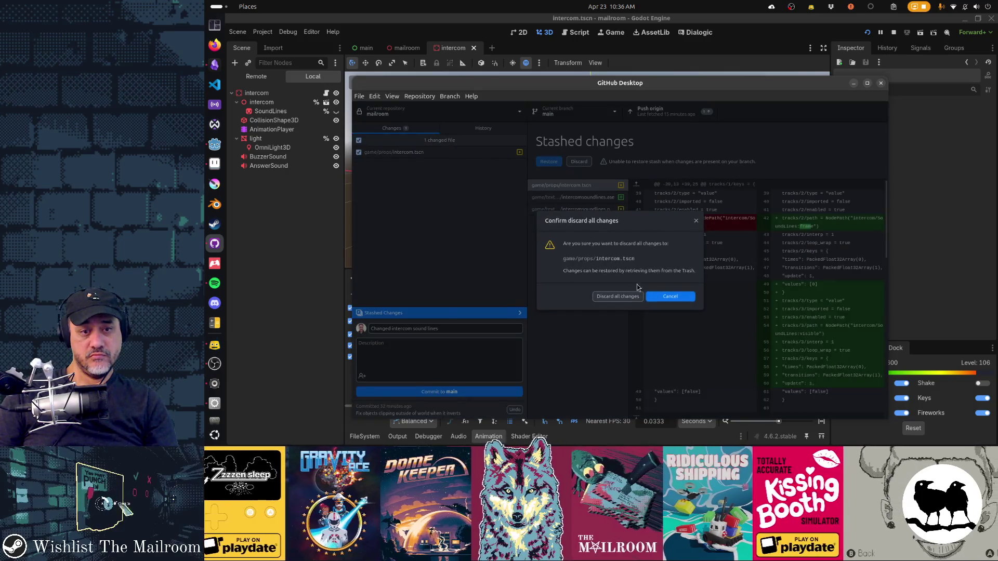
left_click(626, 297)
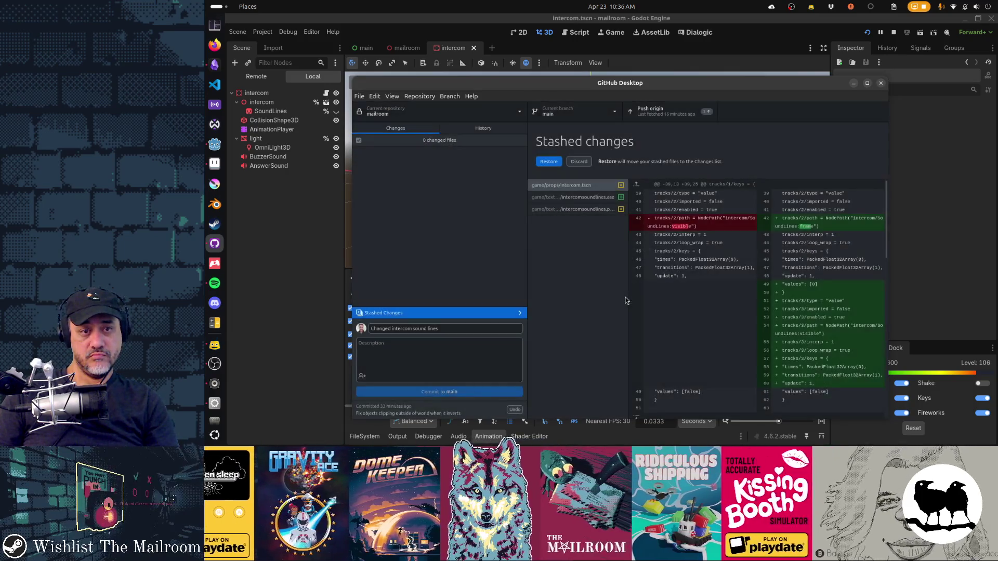
left_click(554, 164)
Reload the intercom scene in Godot and start a fresh game run with F5
key("alt+Tab")
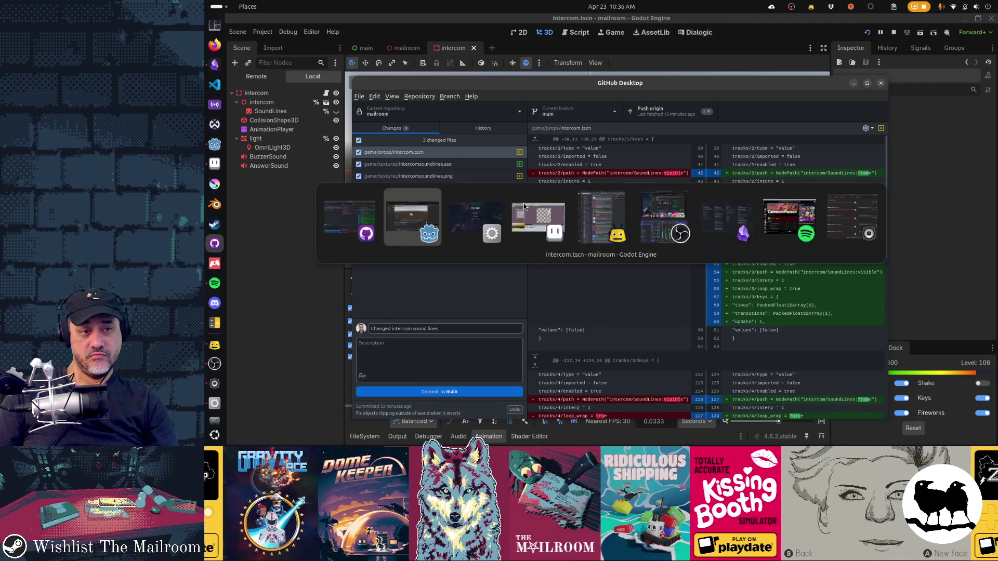
left_click(574, 242)
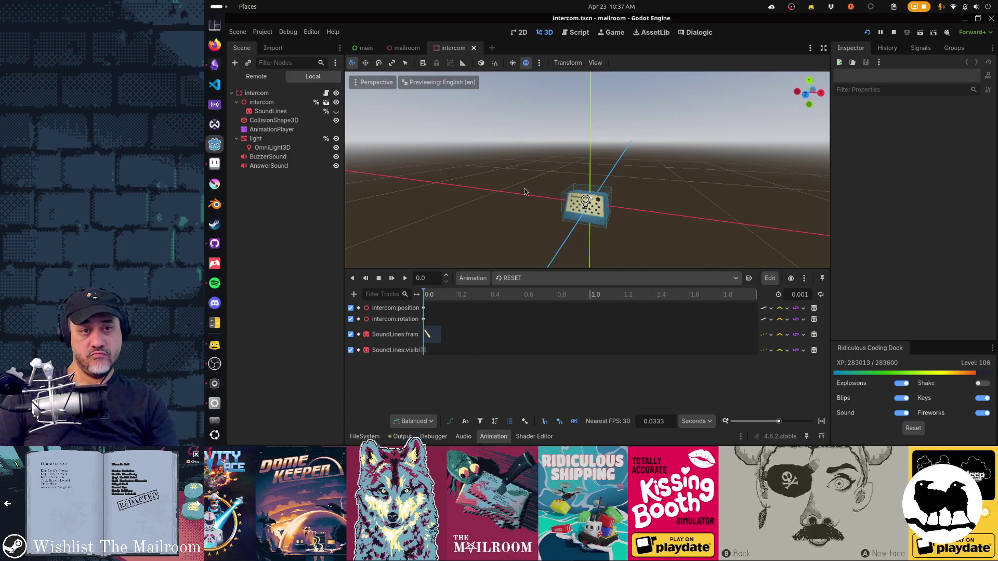
key("alt+Tab")
key("alt+Tab")
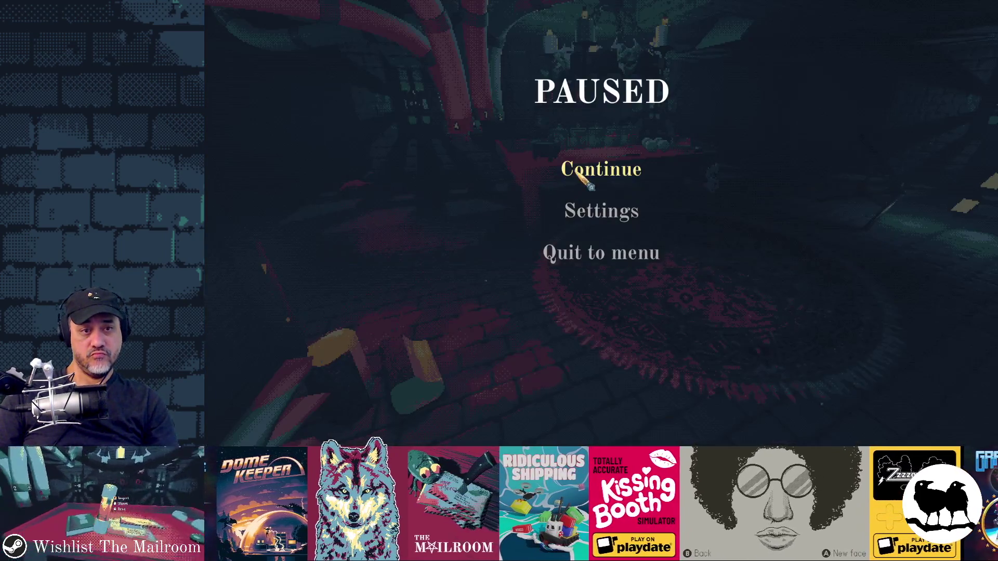
left_click(598, 168)
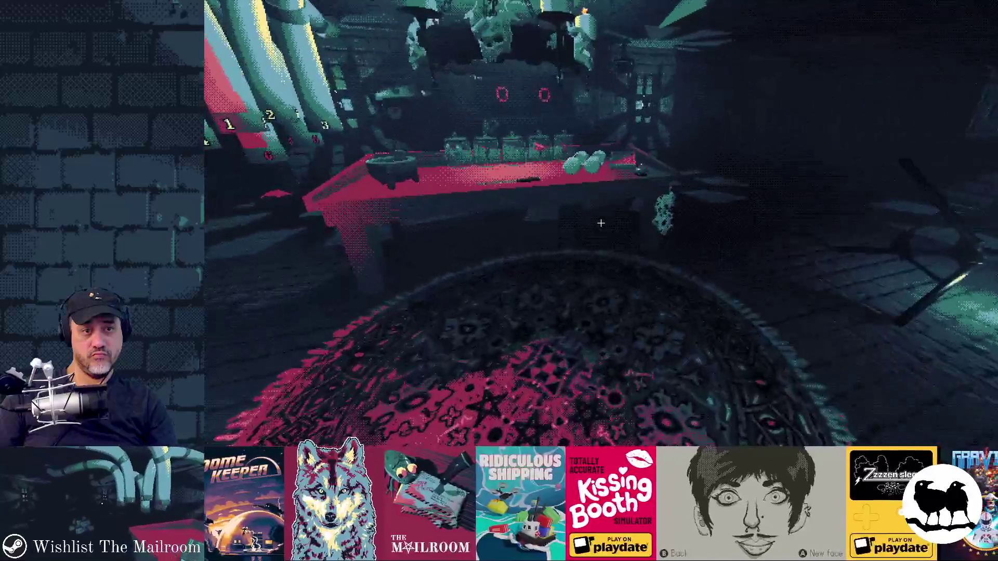
key("alt+Tab")
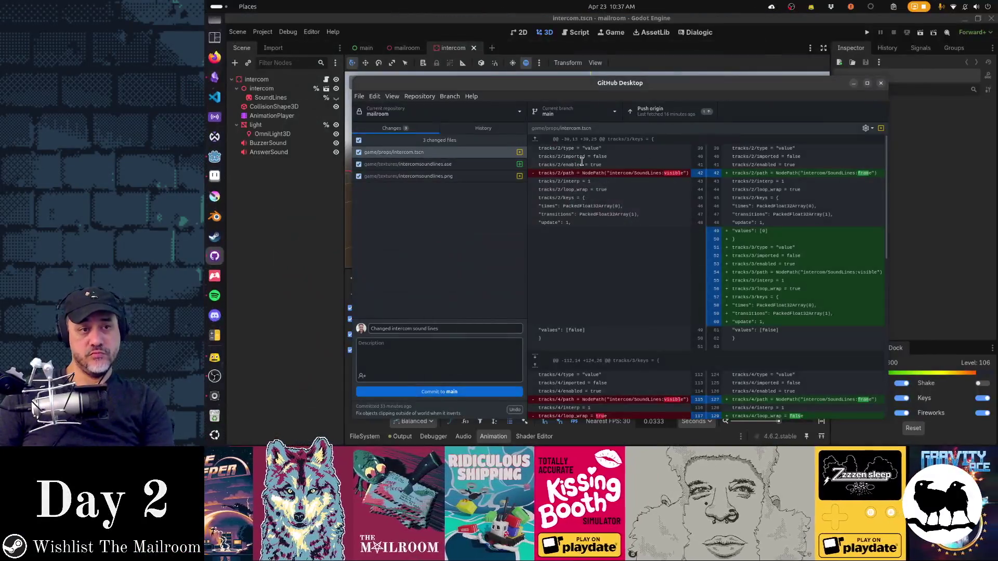
left_click(462, 51)
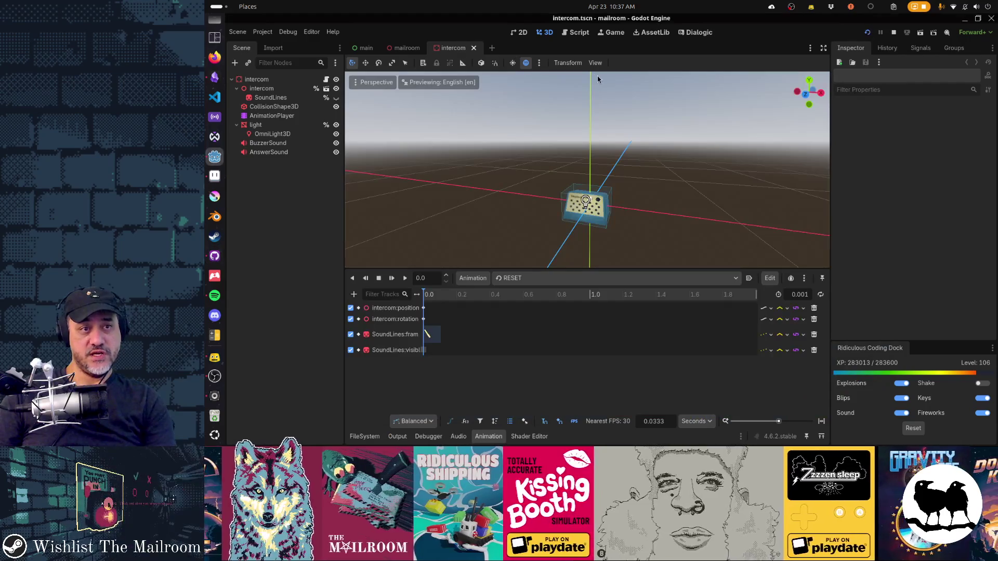
key("F5")
type("itnercom we")
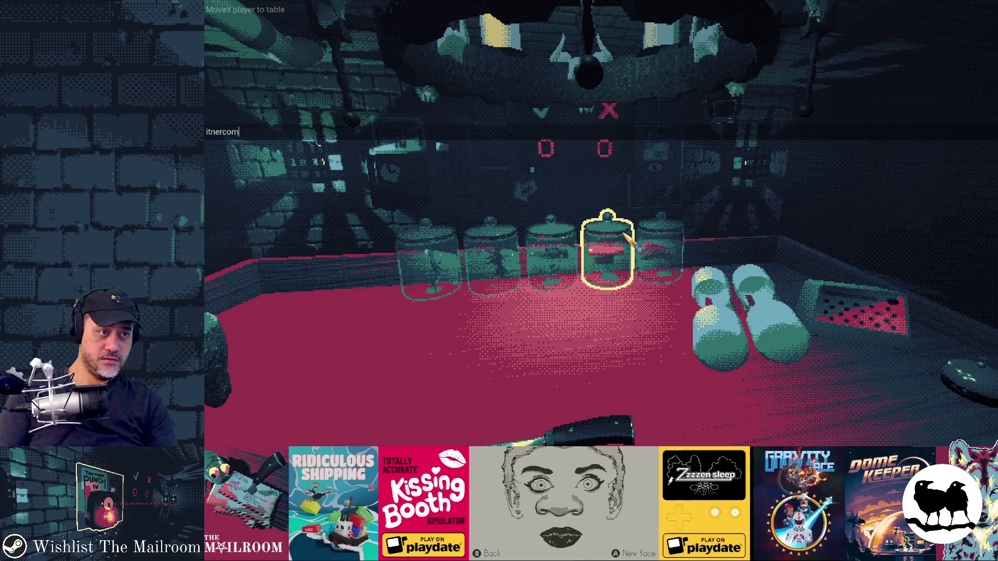
Run the 'intercom welcome' debug command, walk toward the red table, then stop the game
key("Escape")
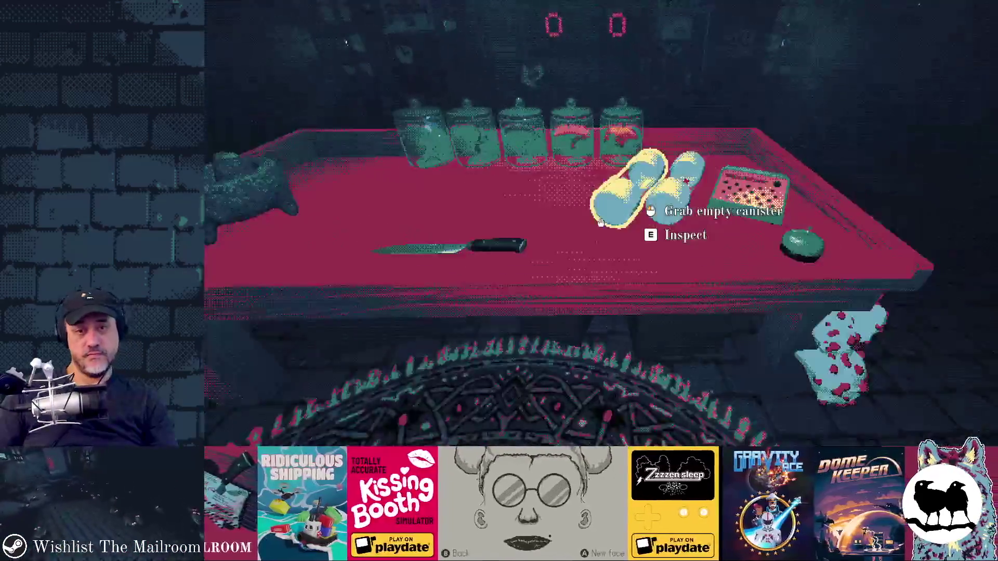
key("s")
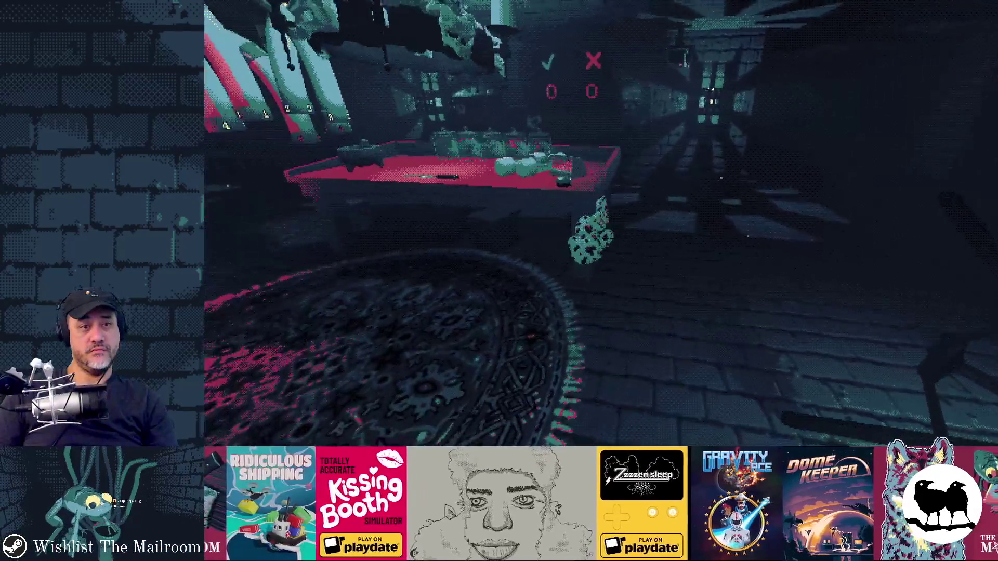
key("grave")
type("intercom welcome")
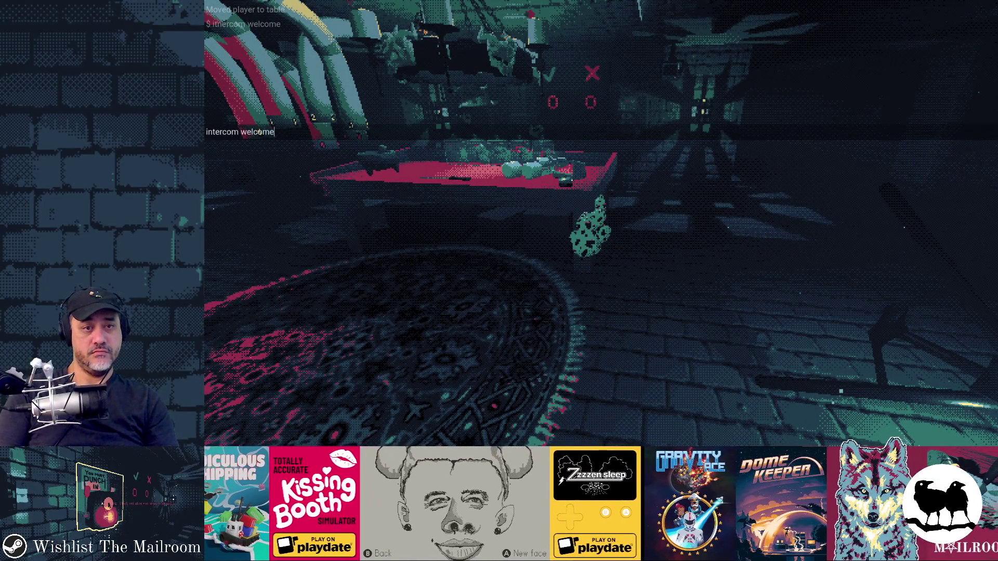
key("Return")
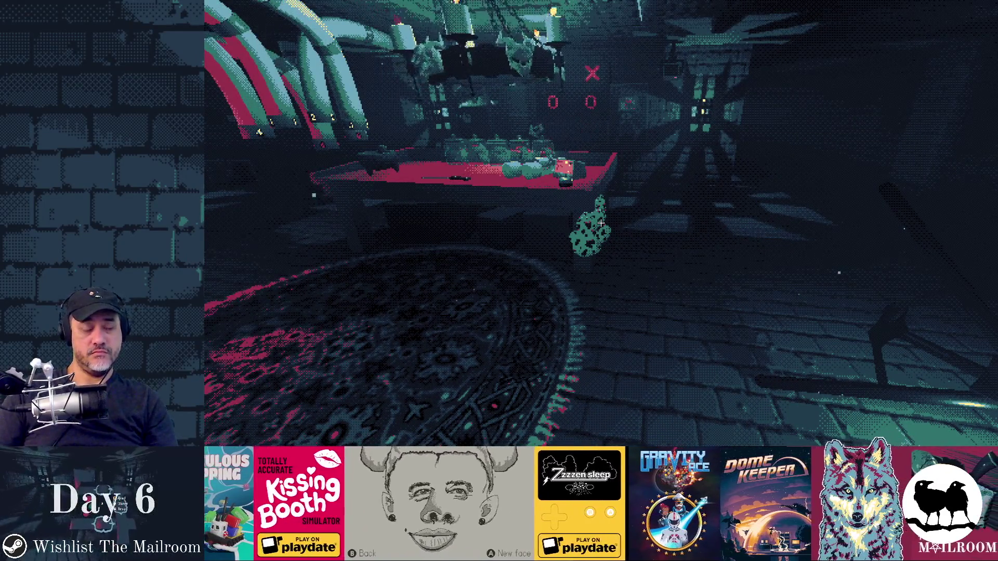
key("w")
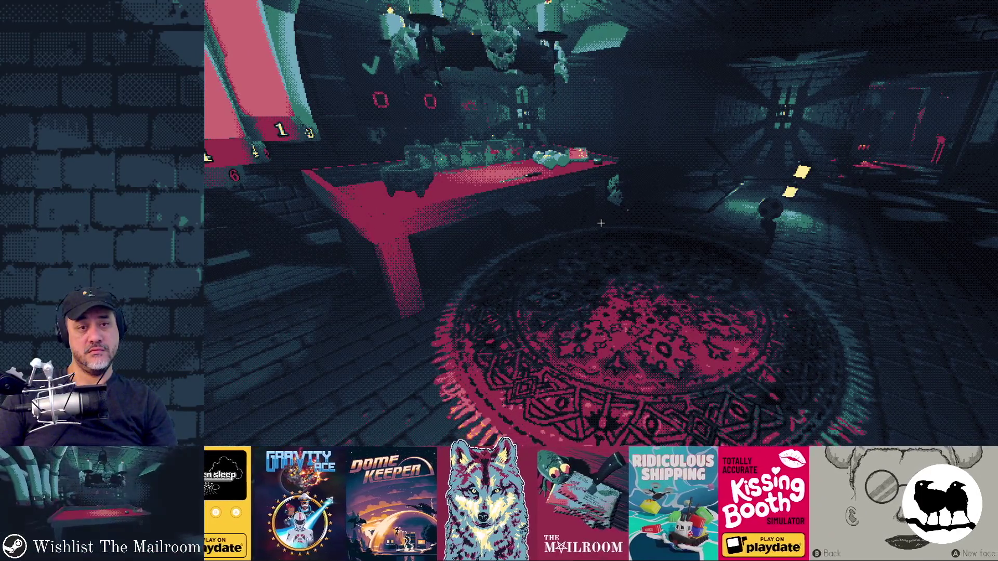
key("F8")
Discard all three intercom changes in GitHub Desktop and reload the intercom scene in Godot
key("alt+Tab")
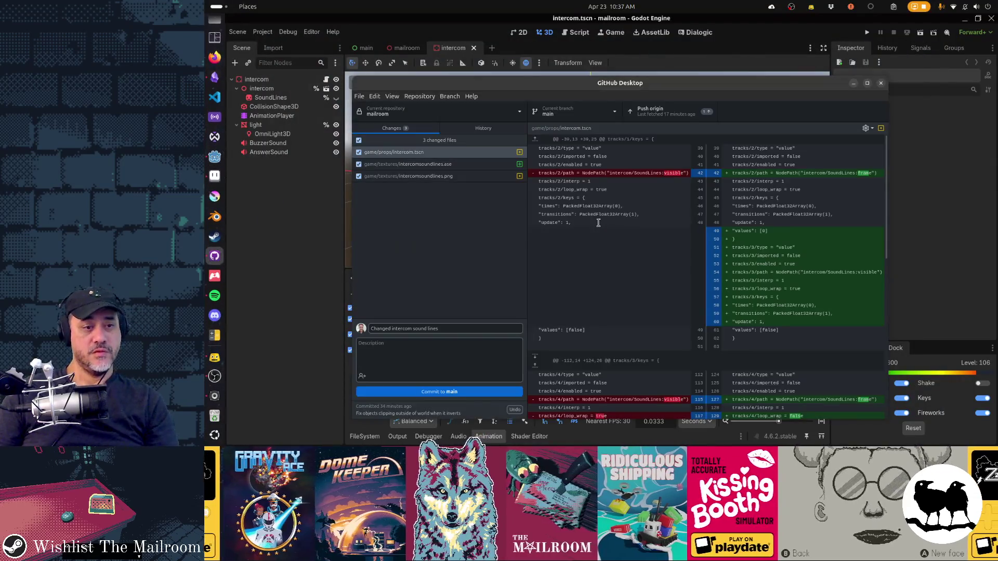
right_click(424, 141)
left_click(445, 160)
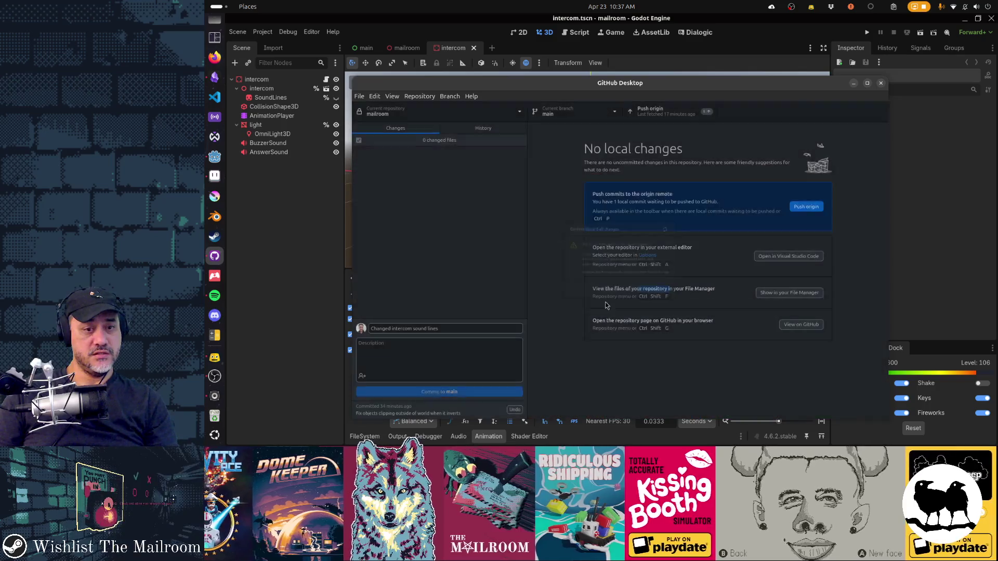
key("alt+Tab")
key("Return")
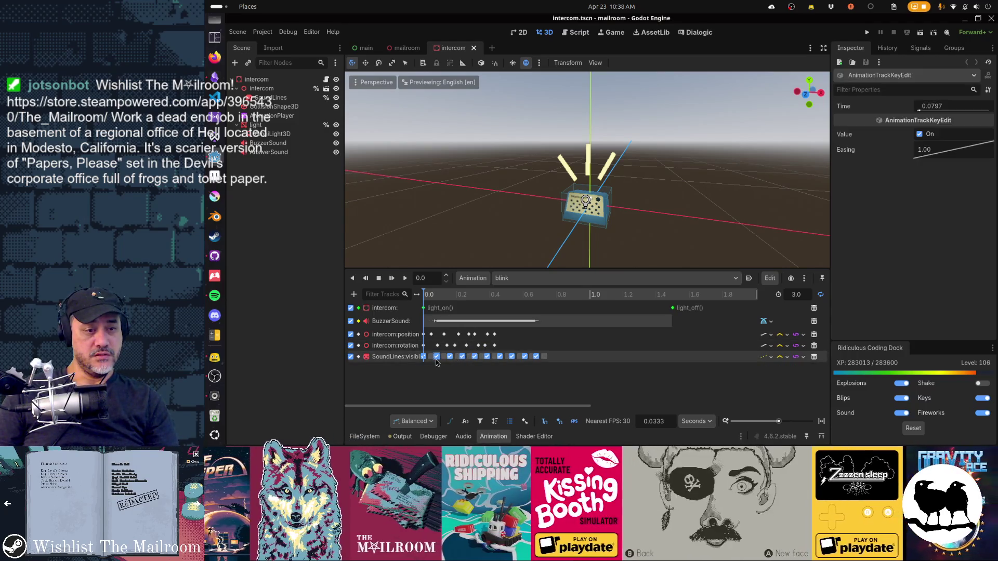
Replace the SoundLines visibility keys with alternating keys stepped to 0.5 s and save the scene
left_click_drag(539, 357, 542, 358)
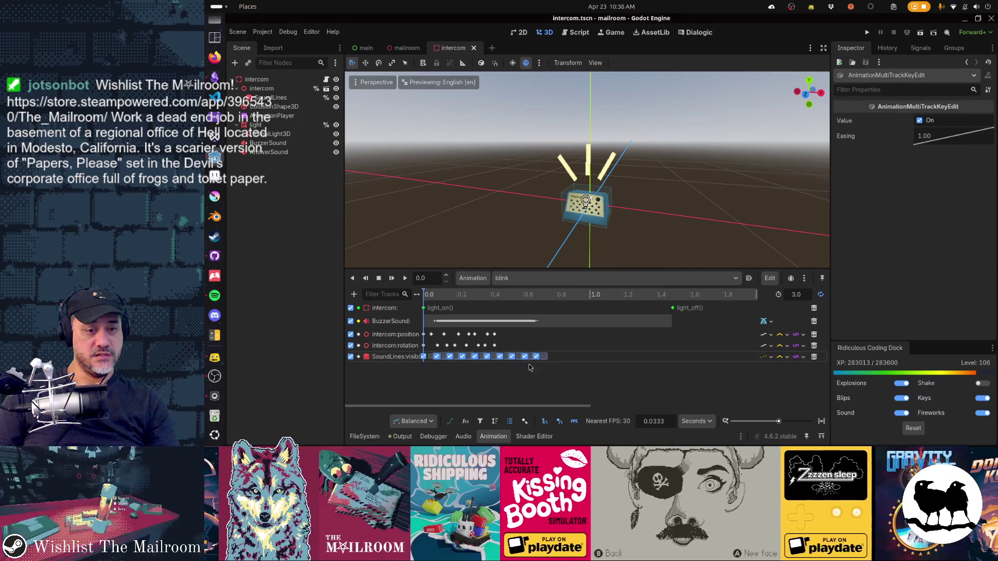
key("Delete")
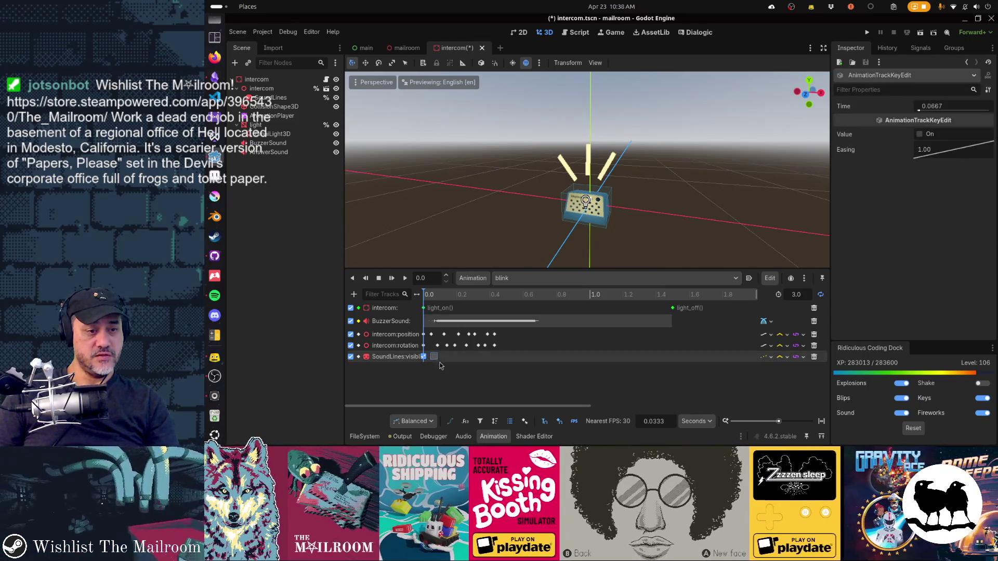
left_click_drag(440, 365, 420, 355)
left_click(443, 301)
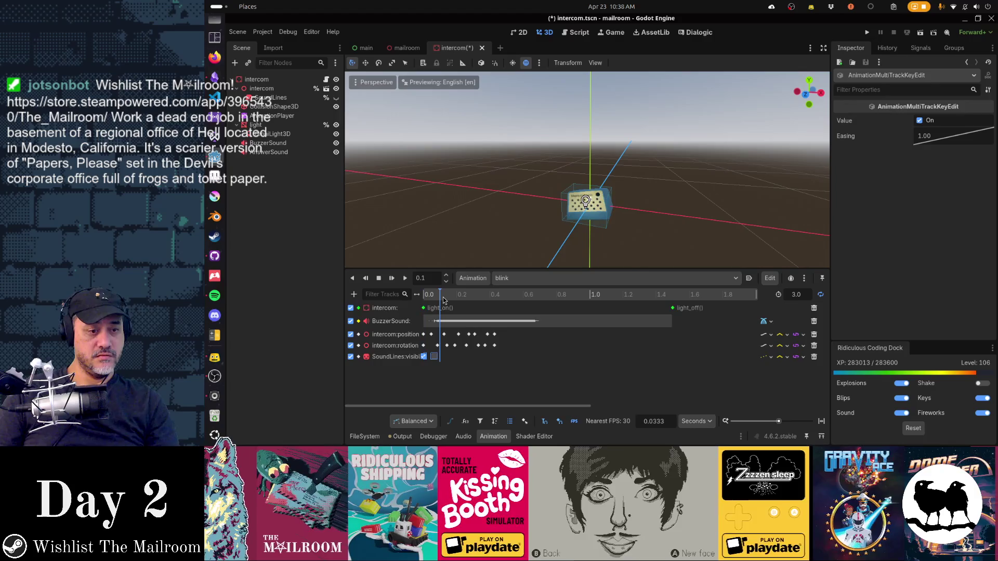
left_click_drag(444, 300, 467, 300)
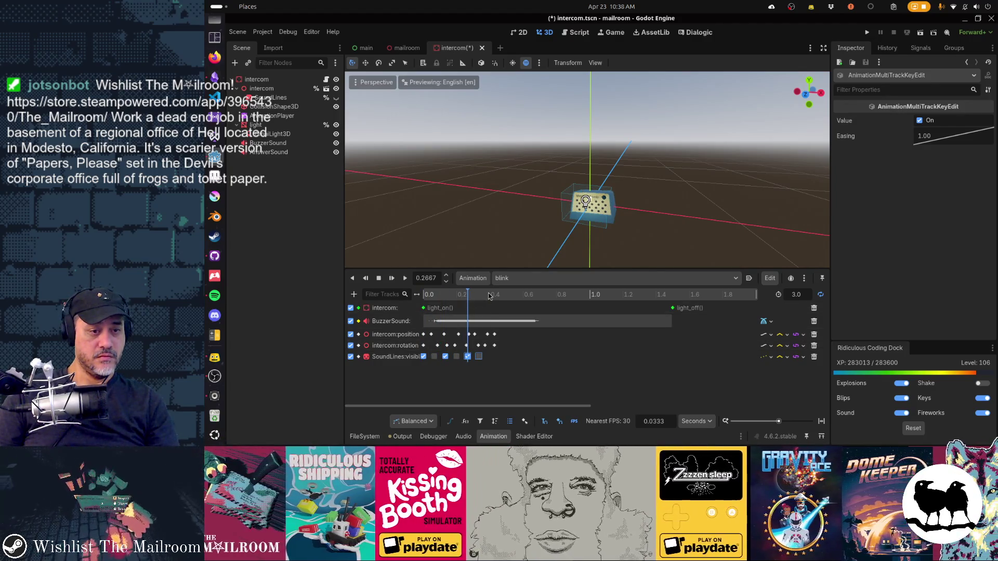
left_click(488, 297)
left_click(507, 296)
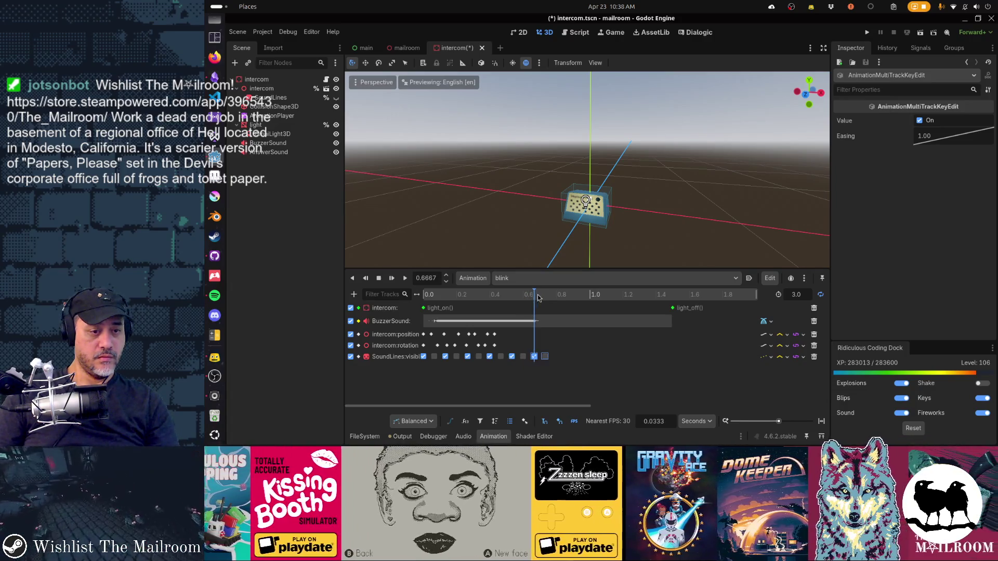
key("ctrl+s")
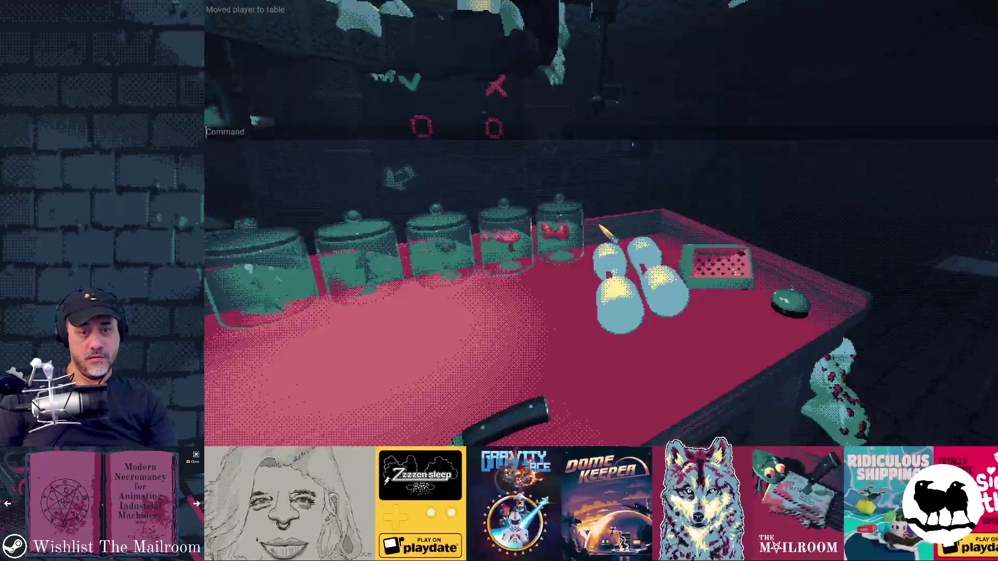
Run the 'intercom welcome' debug command in-game again and return to the Godot editor
type("intercom welcome")
key("Return")
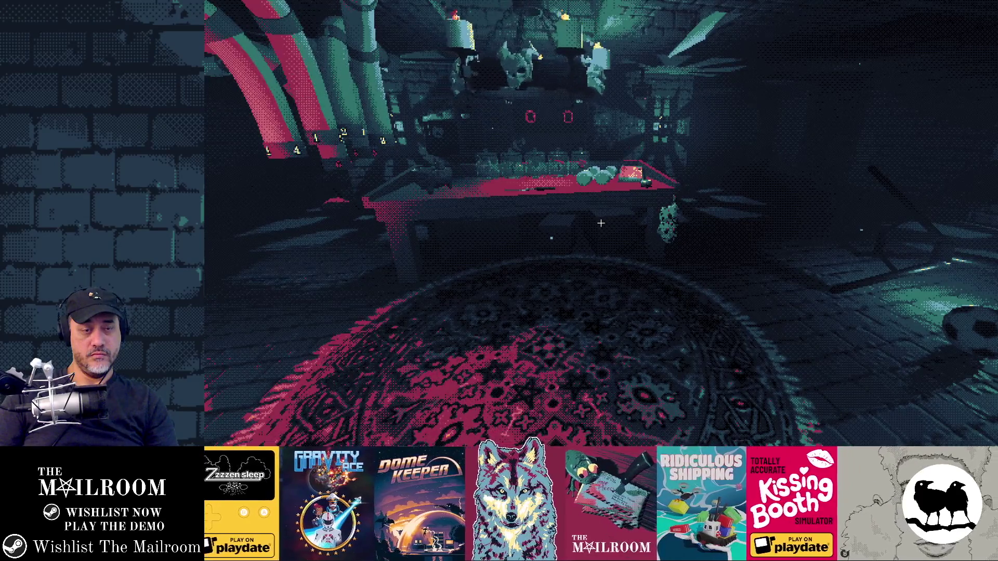
key("alt+Tab")
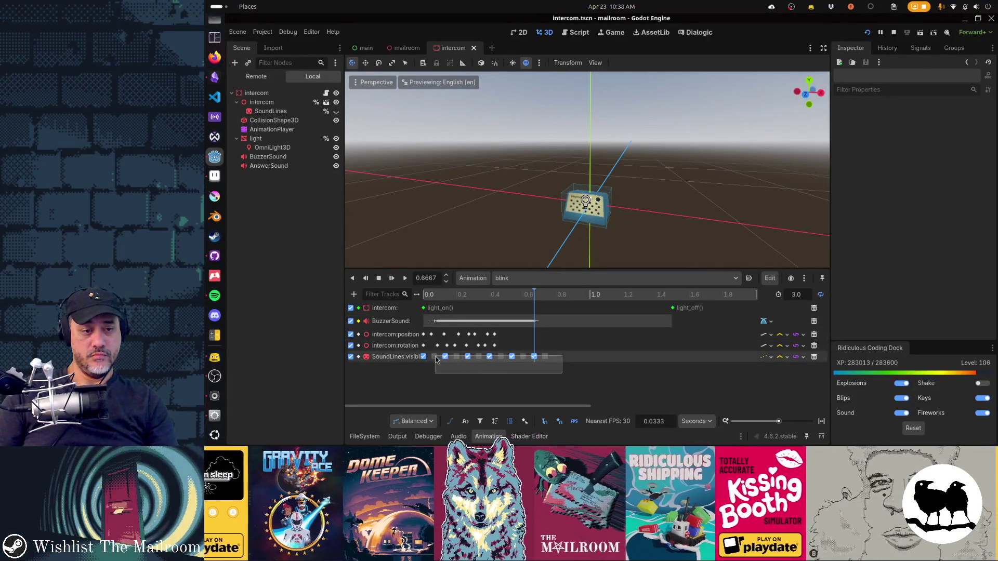
Delete the SoundLines visibility keys after the first two
left_click_drag(435, 358, 440, 359)
left_click_drag(446, 370, 565, 358)
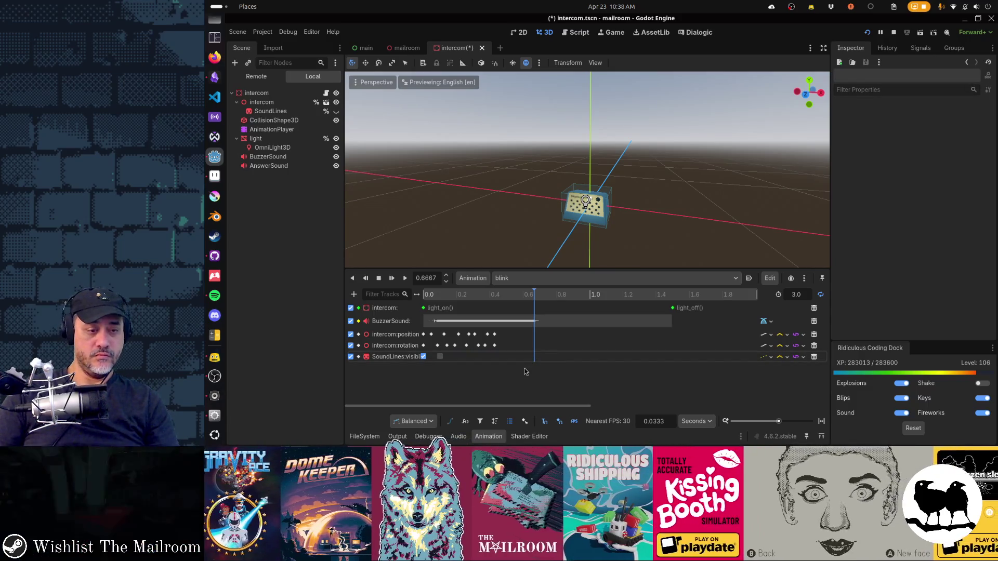
key("Delete")
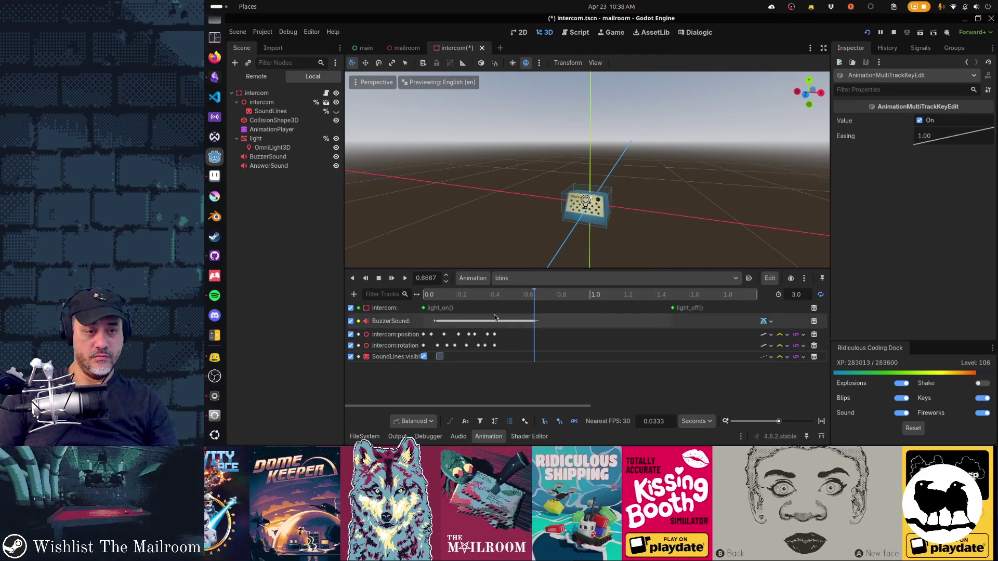
Preview the blink animation at 0.2, 0.4 and 0.6 s, then resume the running game
left_click(457, 297)
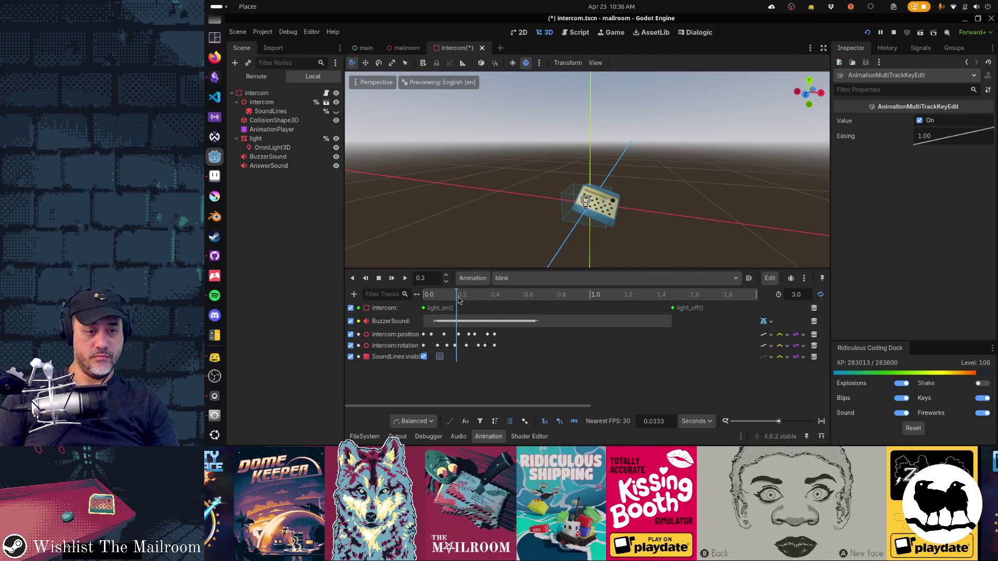
left_click(494, 297)
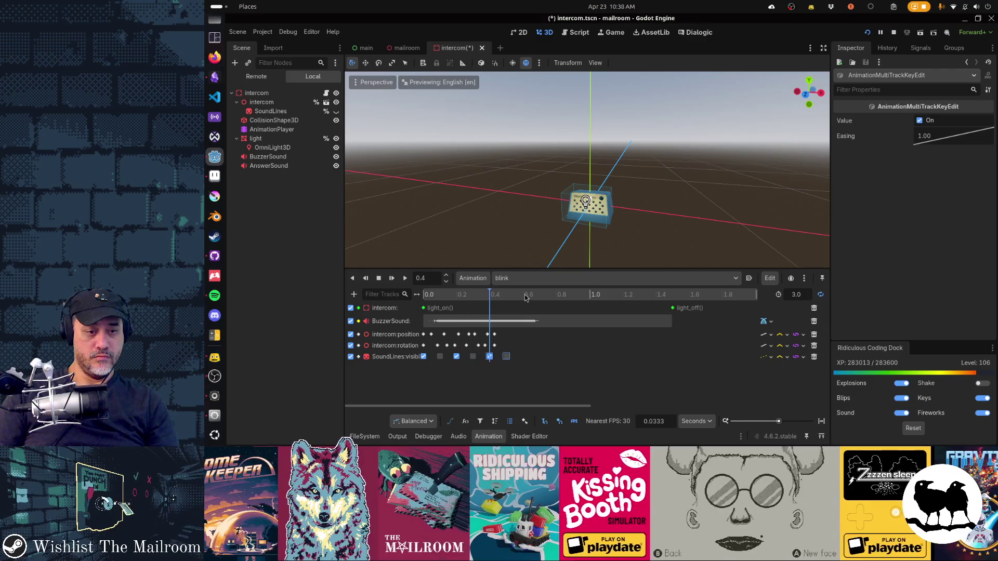
left_click(525, 295)
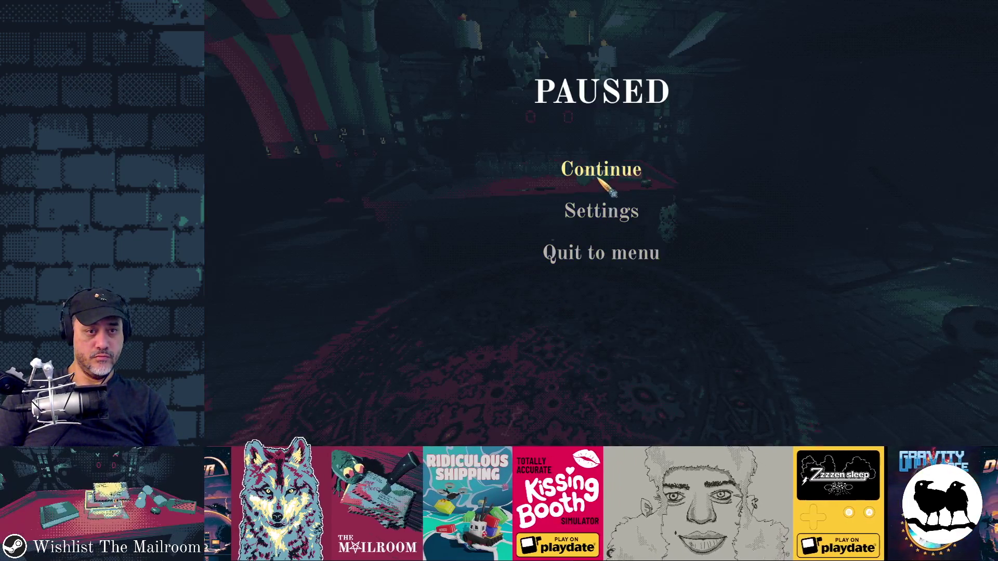
left_click(561, 175)
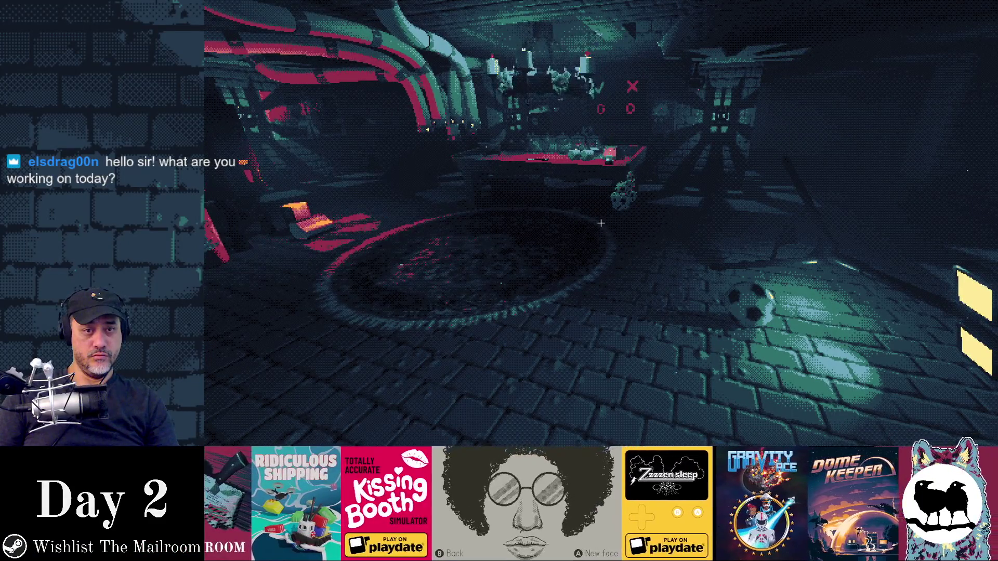
key("alt+Tab")
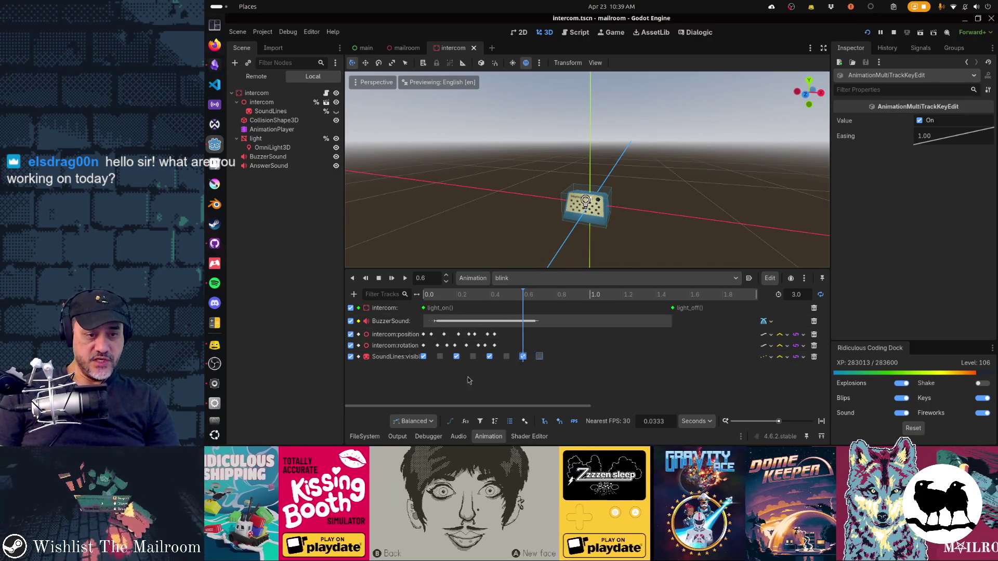
Shift the SoundLines visibility keys one frame earlier
left_click(439, 356)
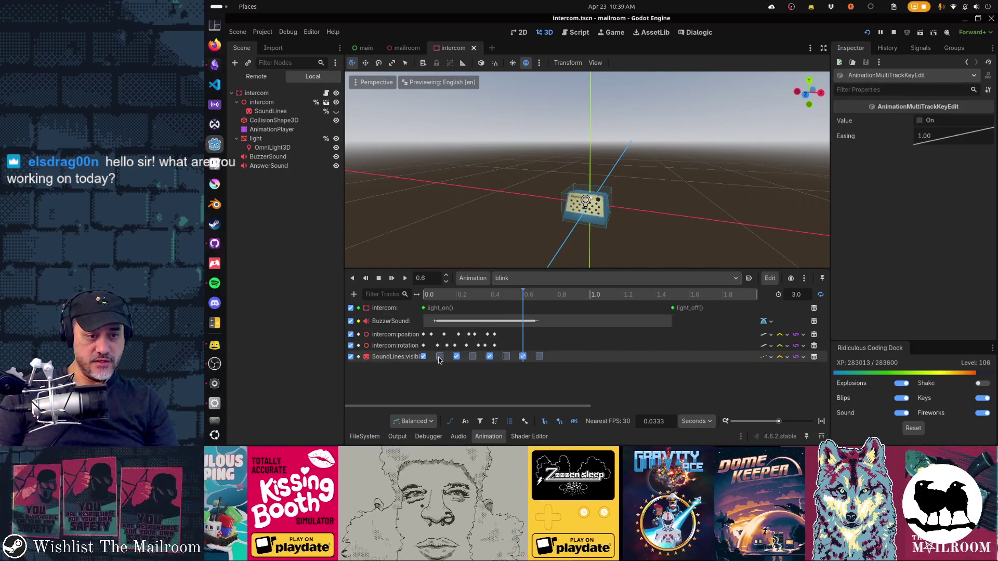
left_click_drag(543, 360, 532, 360)
left_click(462, 358)
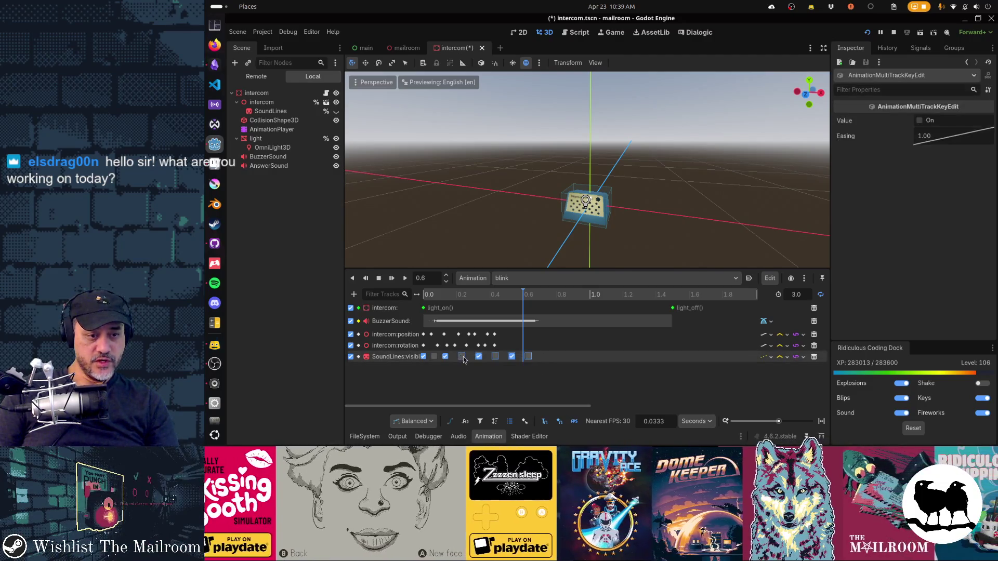
left_click_drag(462, 357, 501, 358)
left_click(495, 358)
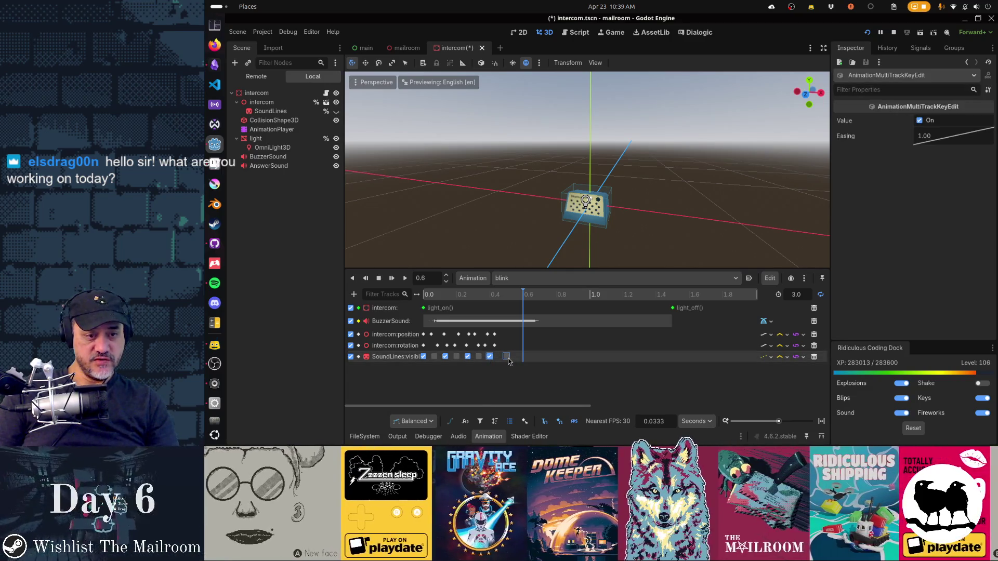
left_click(502, 358)
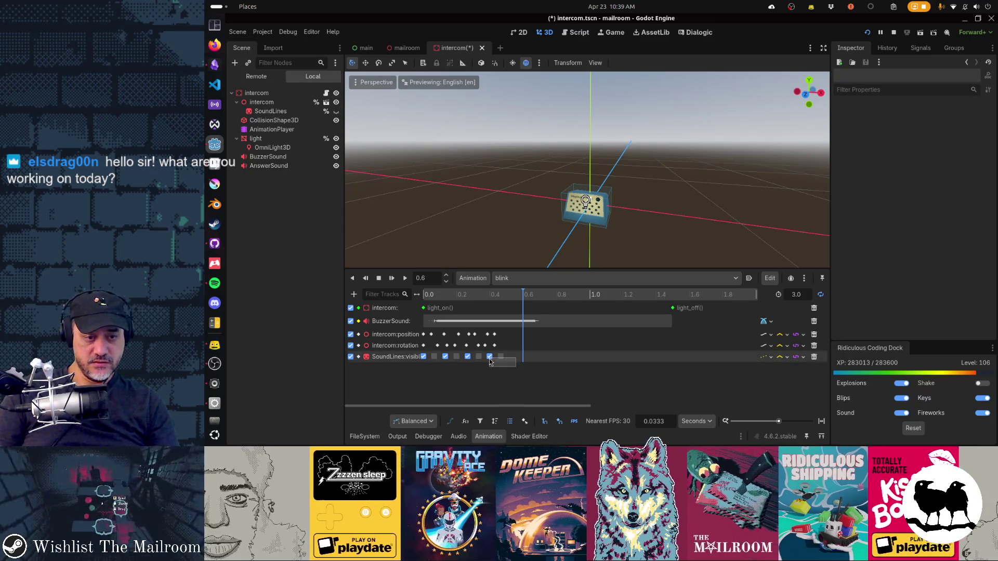
Insert SoundLines visibility keys at 0.5333 s, save the scene, and resume the game
left_click(508, 296)
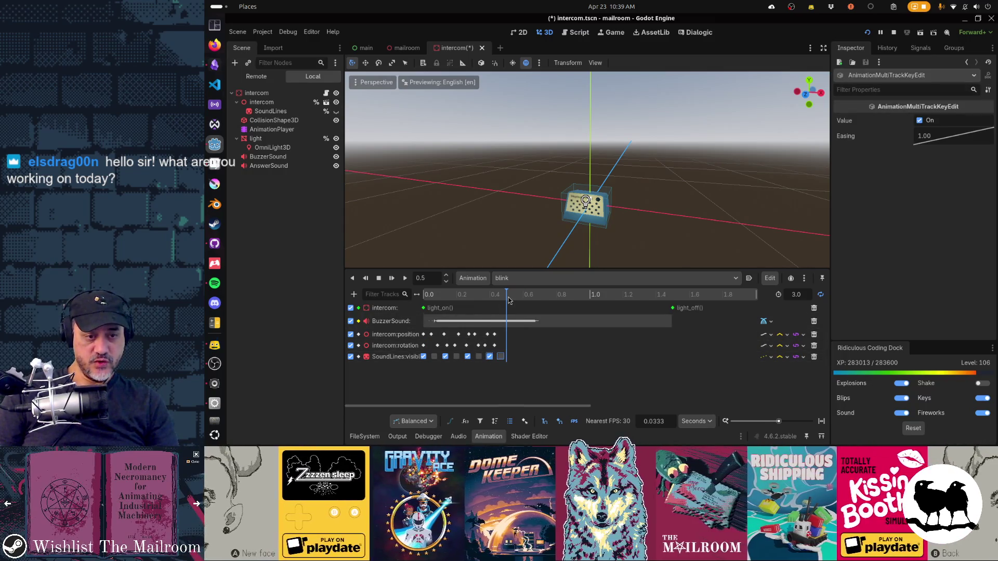
left_click(513, 300)
key("ctrl+d")
key("ctrl+s")
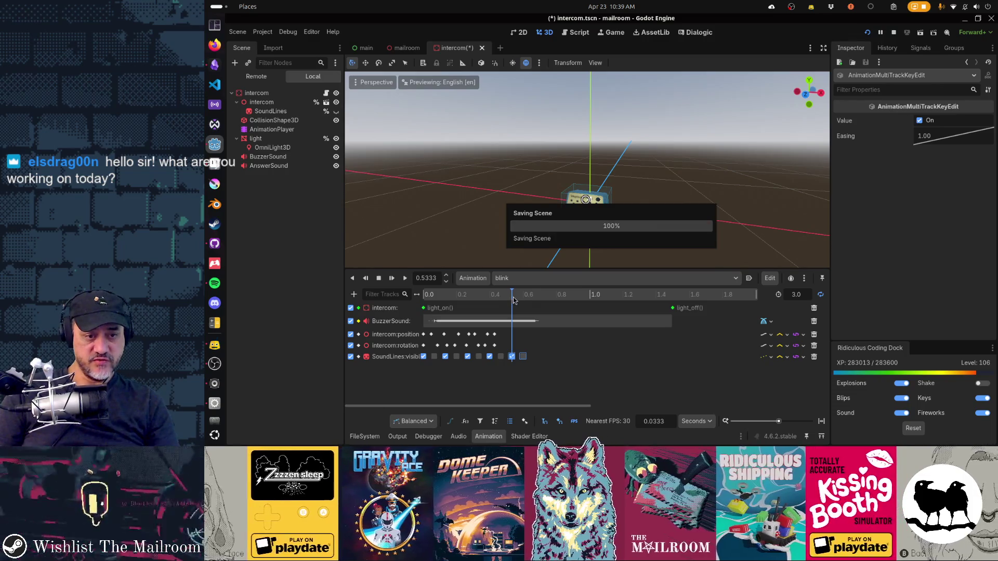
left_click(524, 300)
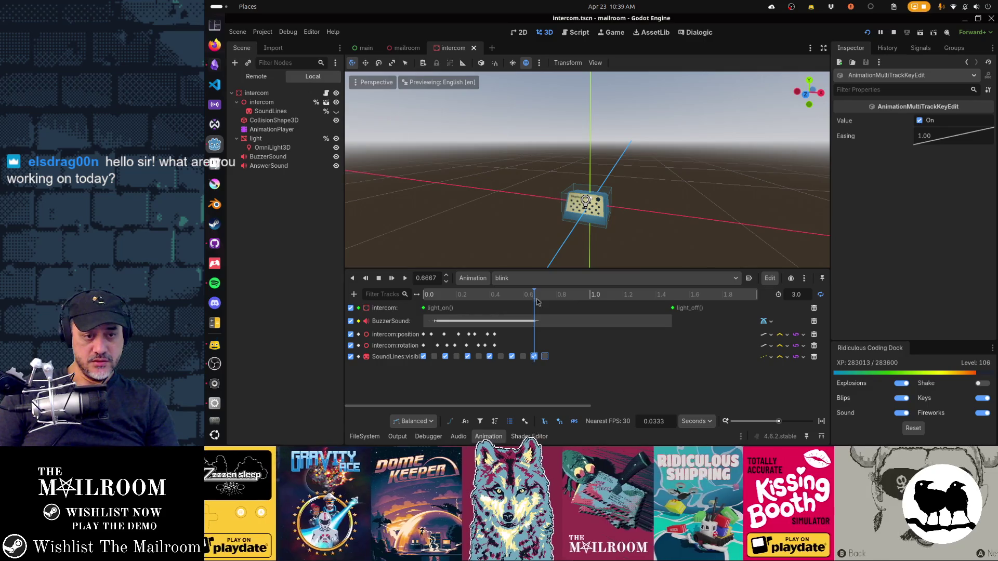
key("alt+Tab")
left_click(621, 174)
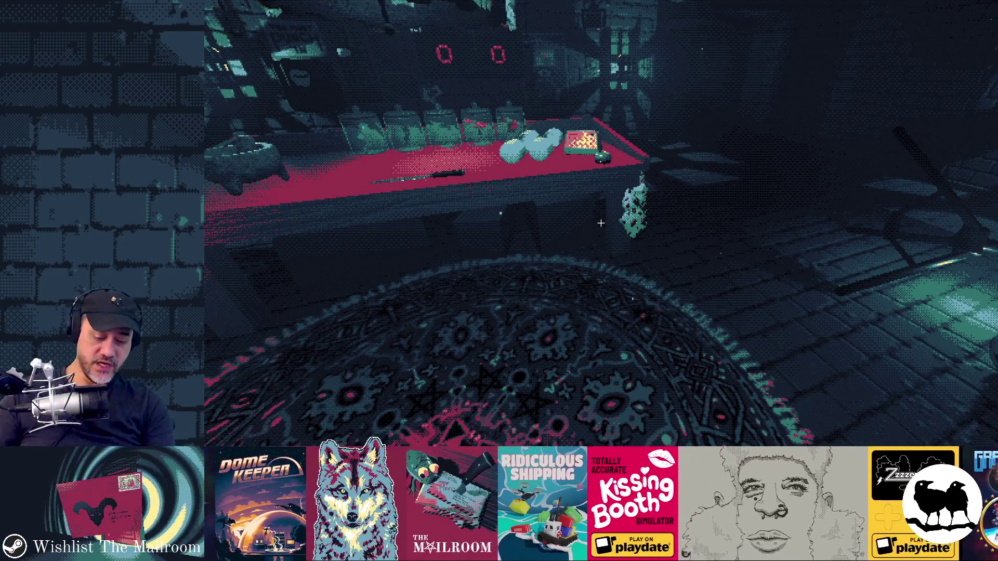
In Aseprite, close intercomsoundlines.ase and open intercomsoundlines.png from recent files
key("alt+Tab")
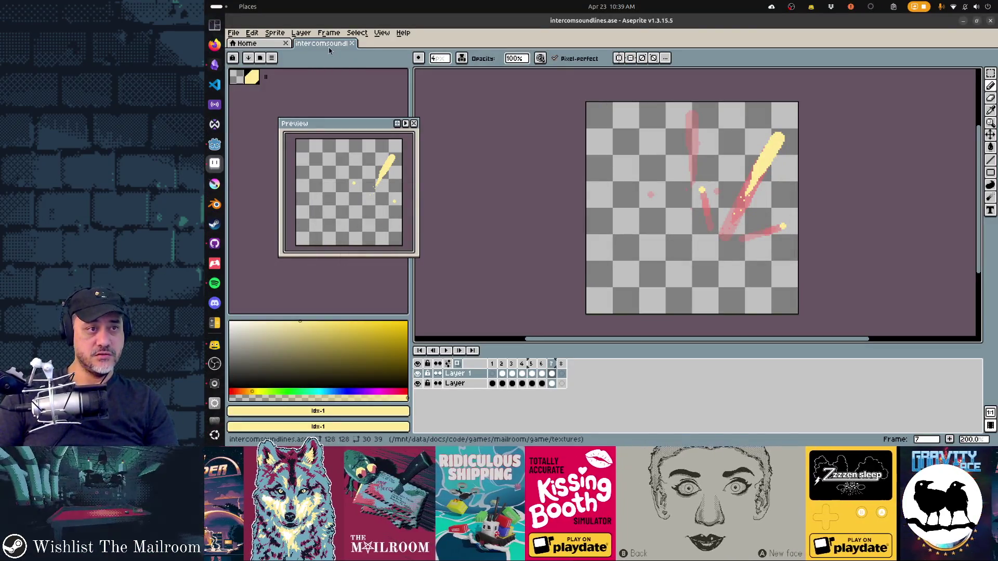
left_click(352, 43)
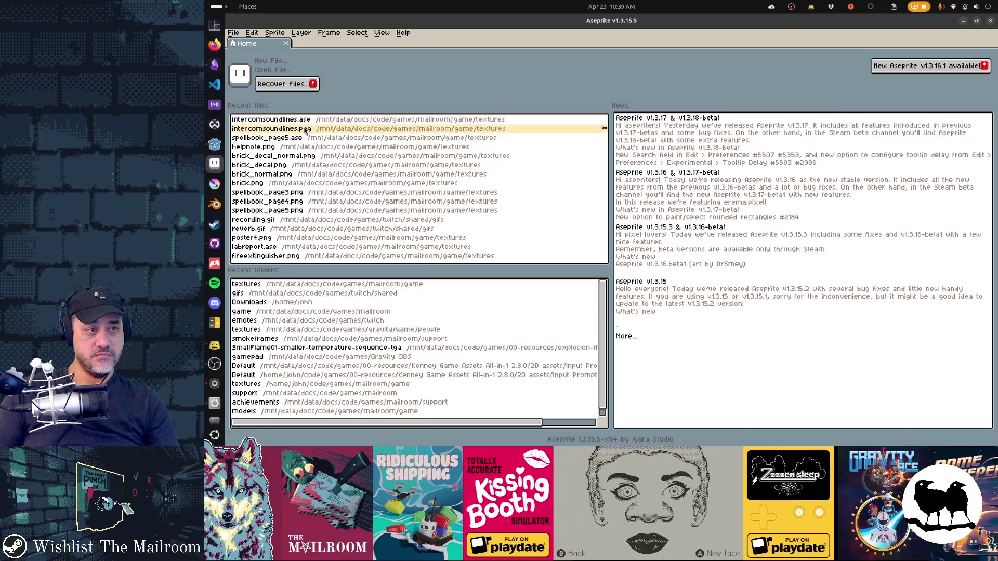
left_click(305, 130)
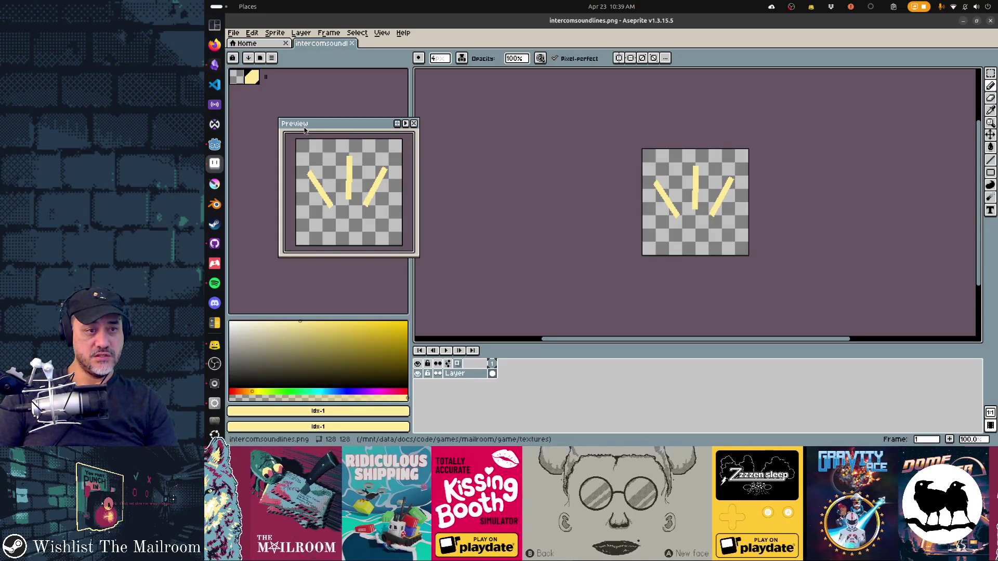
scroll(679, 201, "up", 3)
Repaint the three yellow sound lines thicker with a 7 px brush
key("plus")
key("plus")
key("plus")
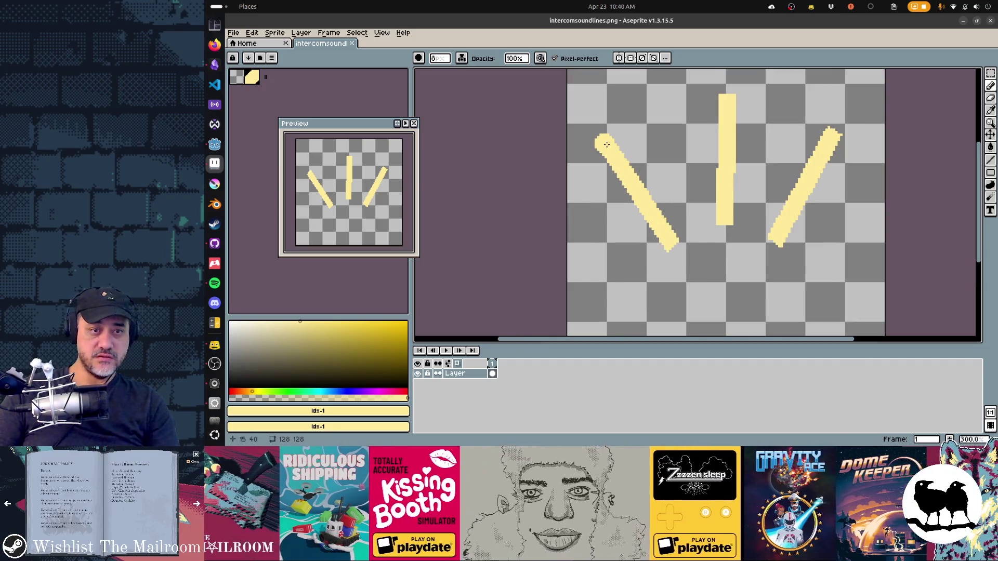
mouse_move(604, 145)
left_mouse_down()
mouse_move(645, 219)
mouse_move(676, 245)
left_mouse_up()
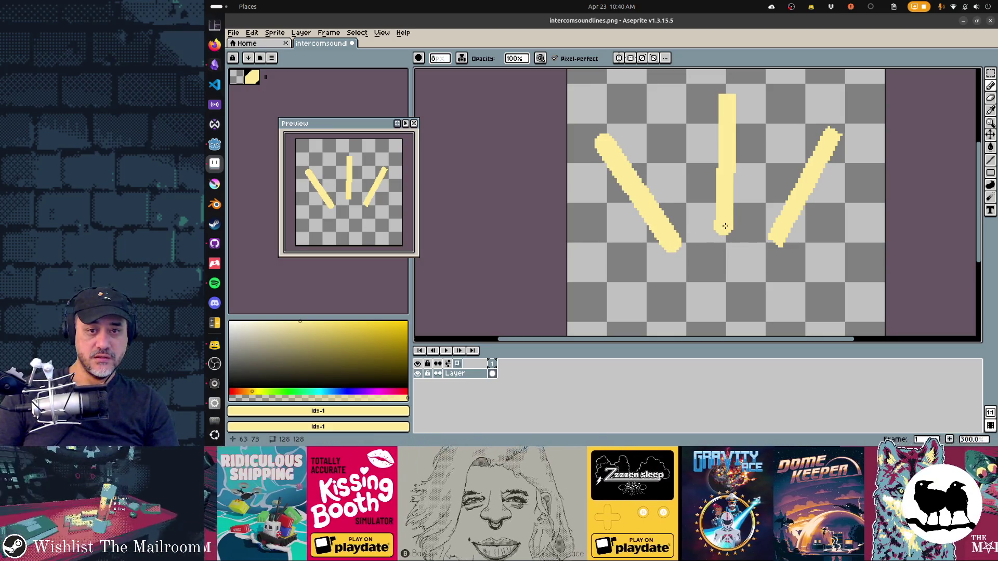
left_click_drag(723, 225, 728, 96)
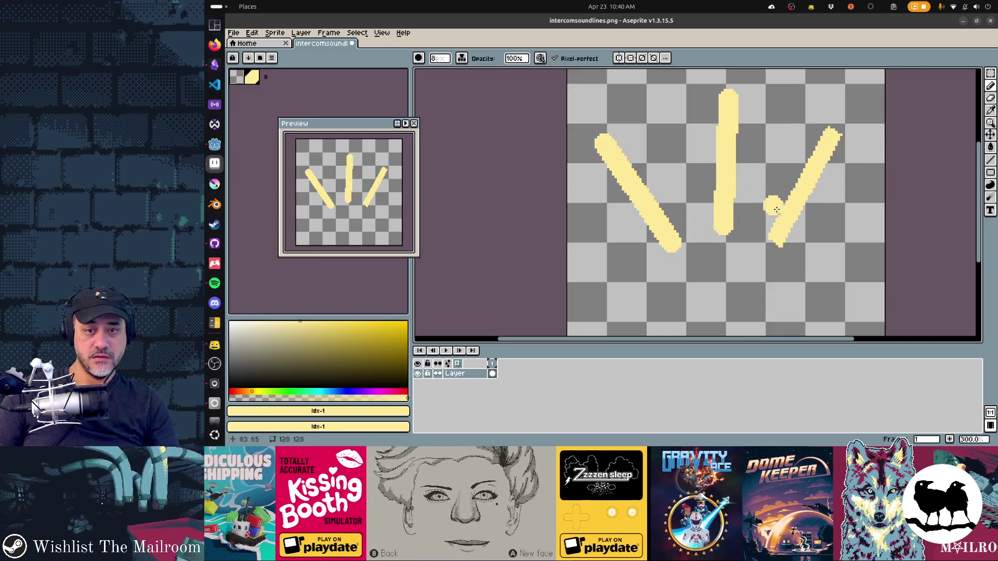
left_click_drag(777, 239, 777, 239)
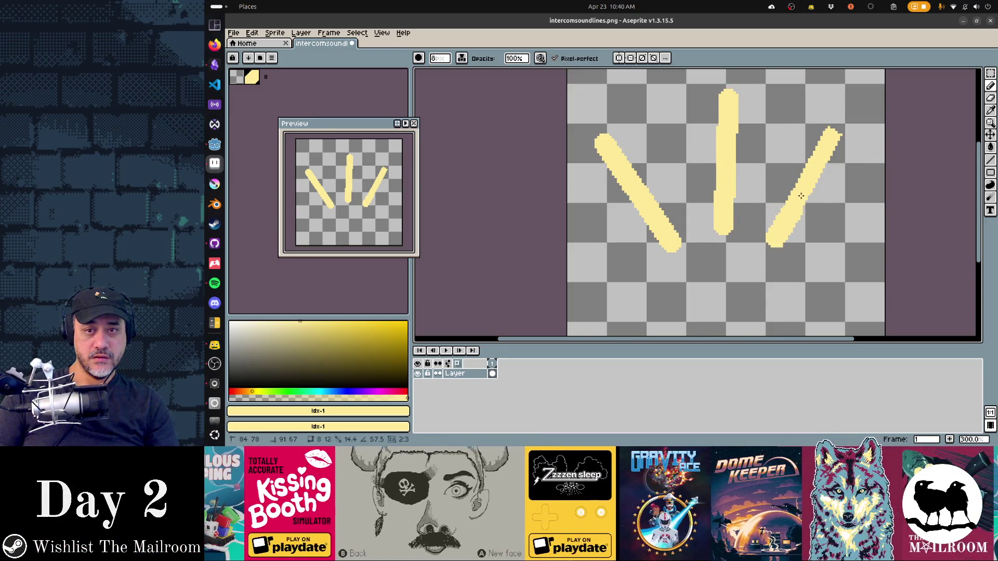
left_click_drag(800, 196, 832, 135)
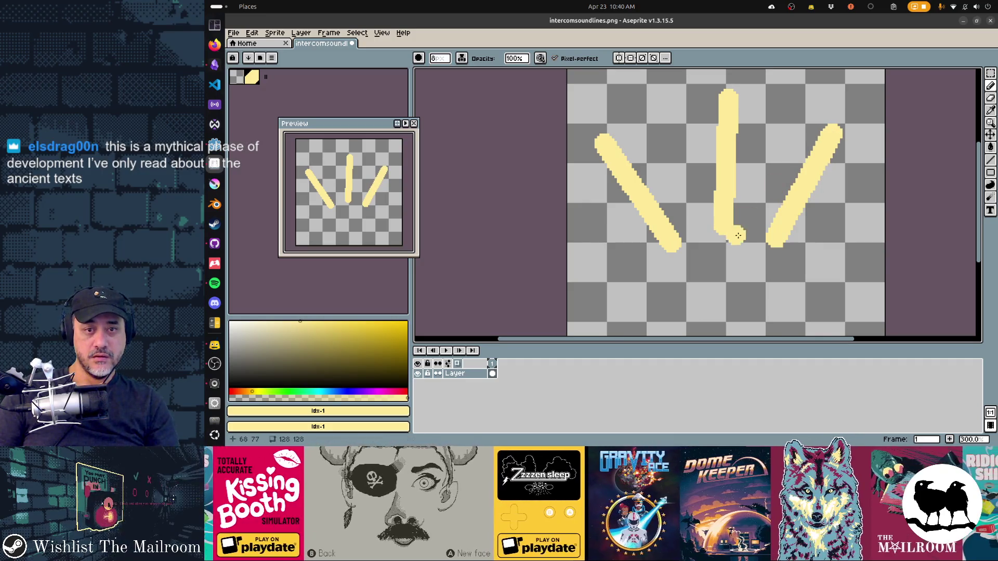
key("alt+Tab")
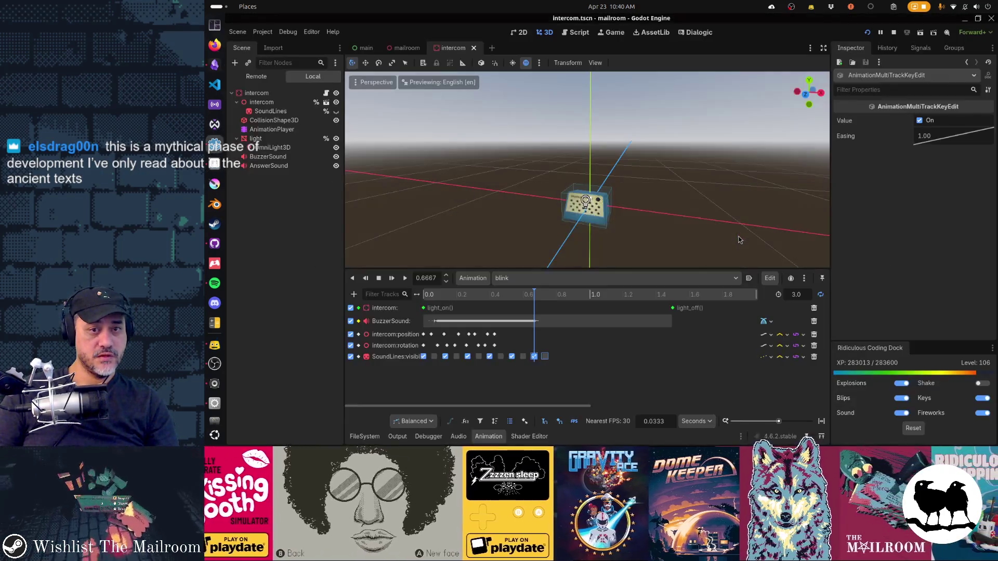
key("alt+Tab")
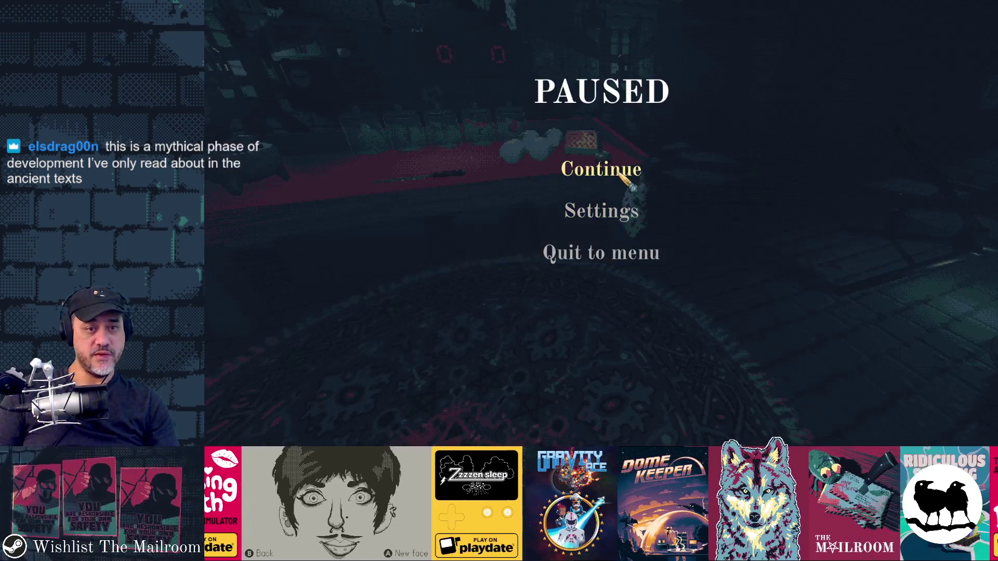
Resume the game and walk toward and back from the red table
left_click(621, 173)
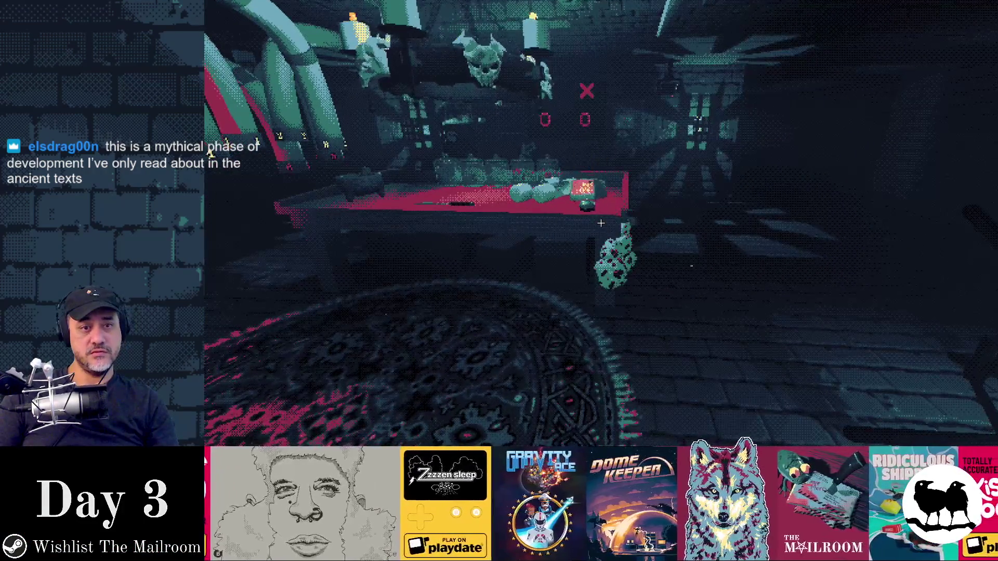
key("w")
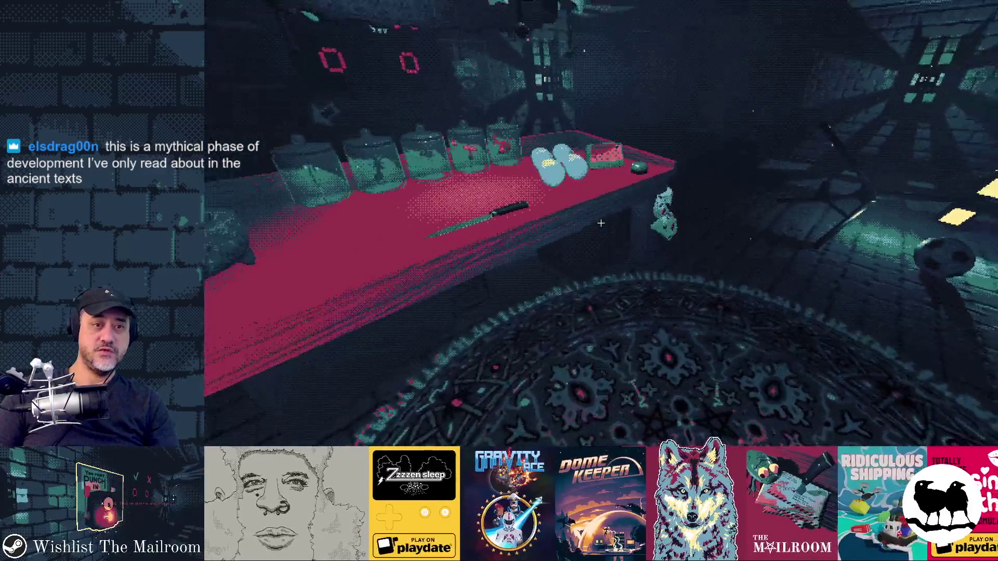
key("s")
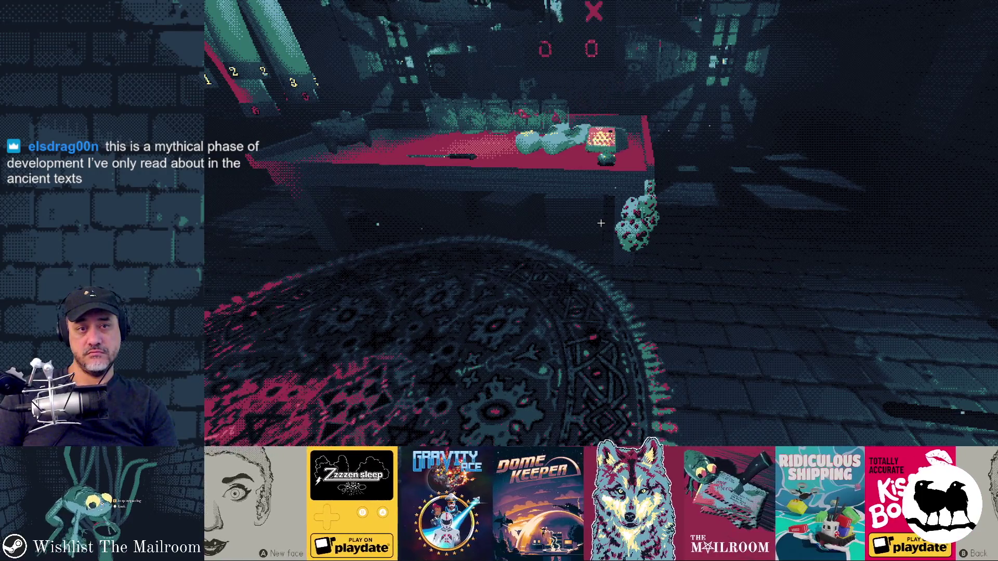
Close the game and review the sound lines image and intercom scene diffs in GitHub Desktop
key("F8")
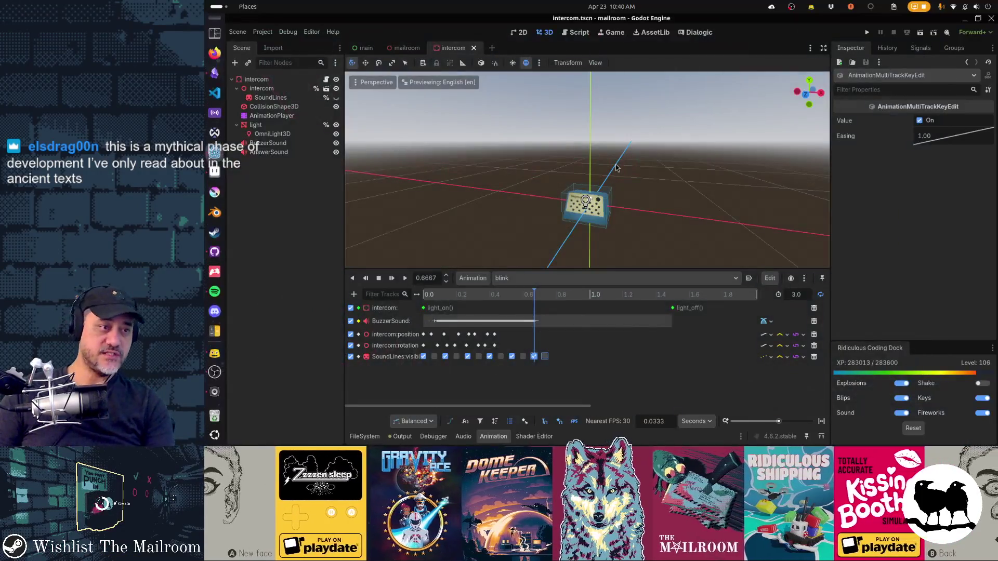
key("alt+Tab")
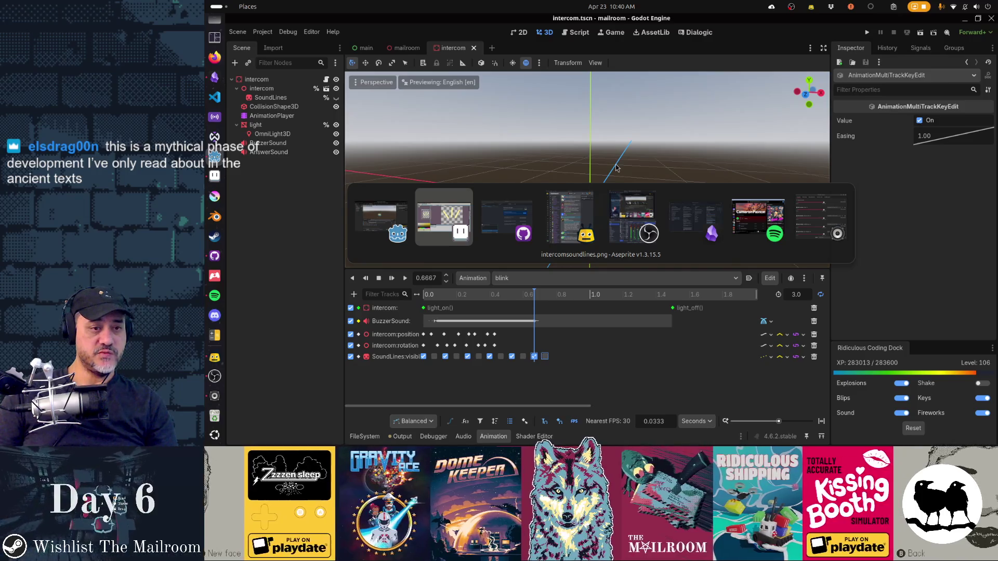
key("alt+Tab")
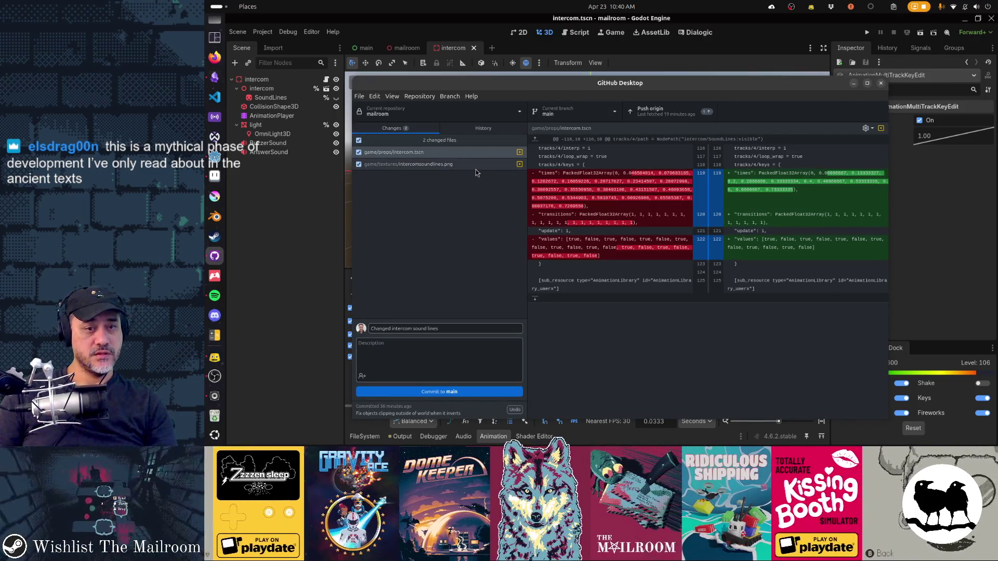
left_click(475, 167)
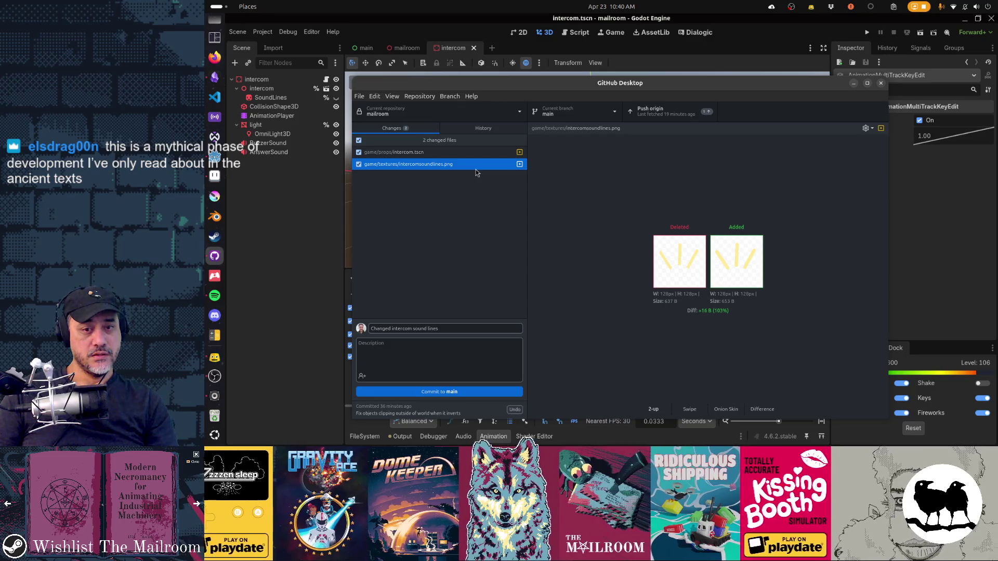
left_click(477, 156)
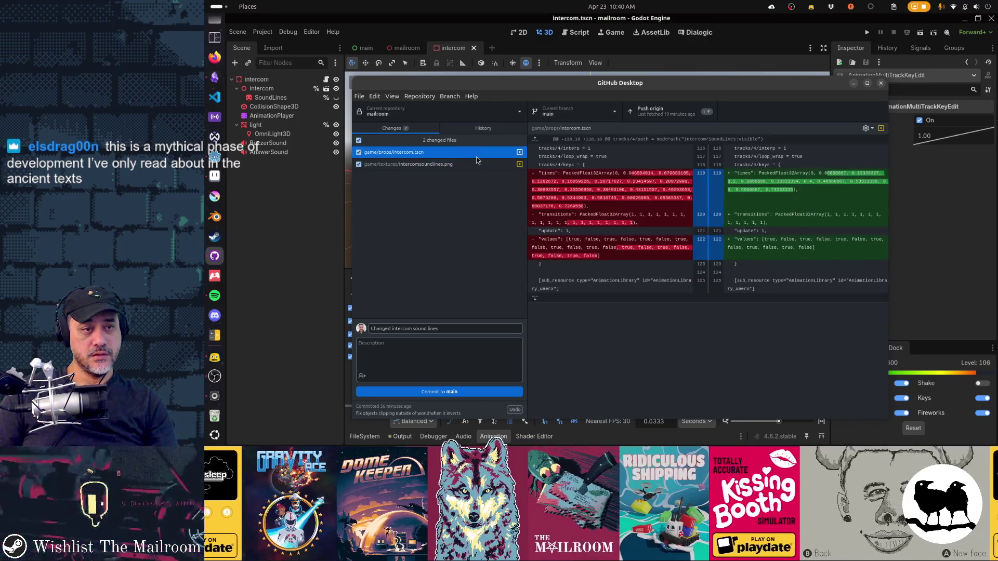
Commit to main as 'Made intercom more blinky' and push to origin
left_click(483, 326)
key("Home")
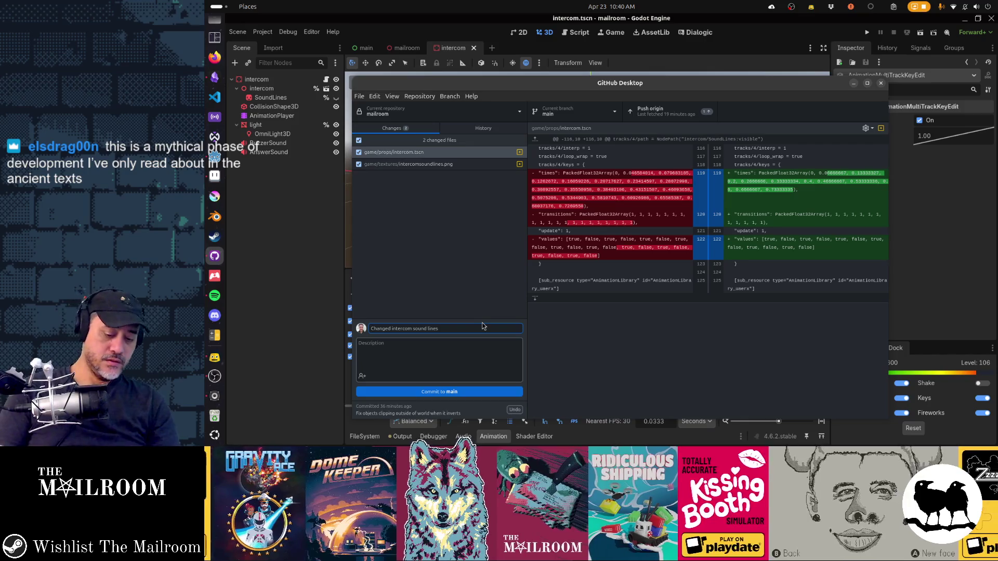
type("Made inter")
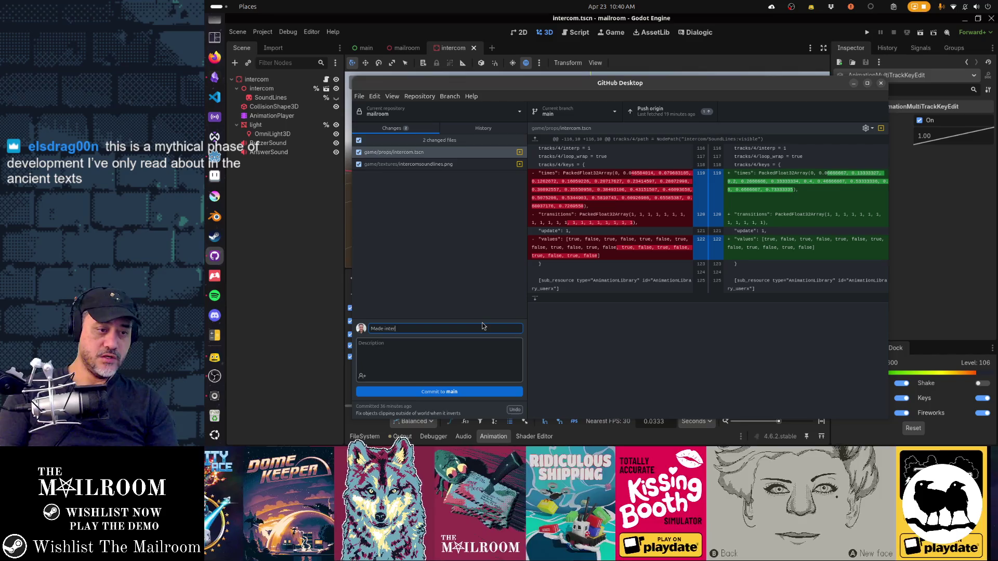
type("com more blinky")
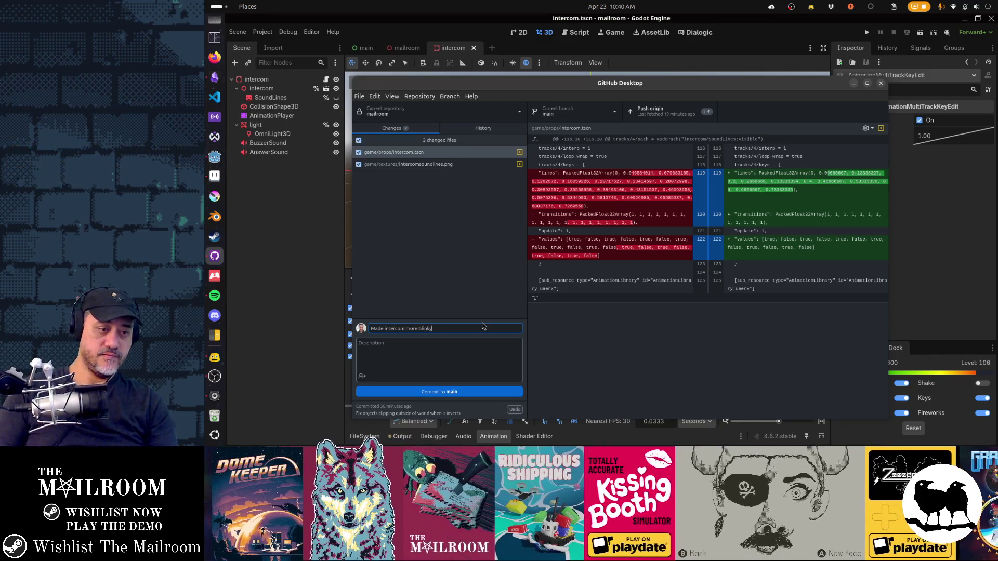
key("ctrl+Return")
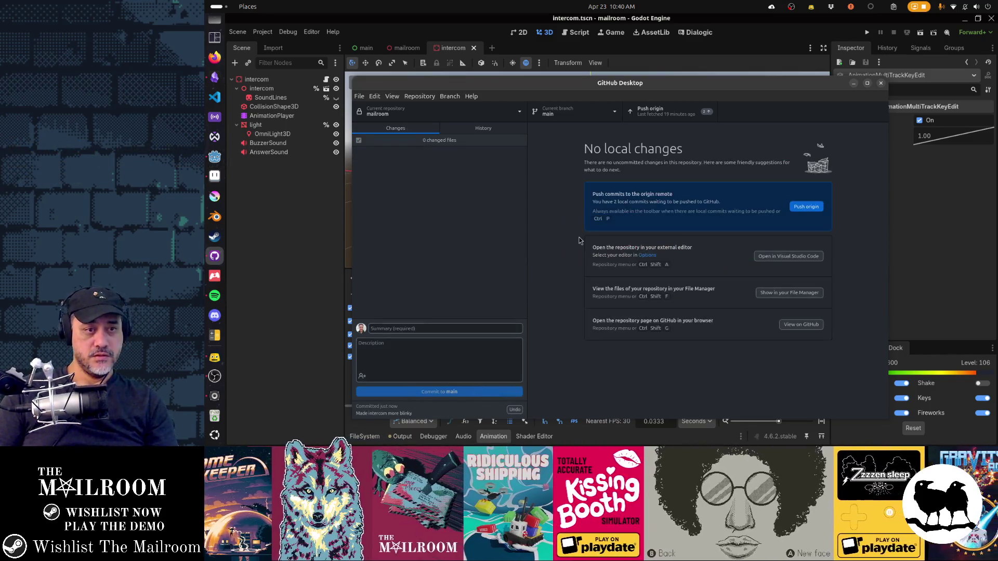
key("ctrl+p")
key("alt+Tab")
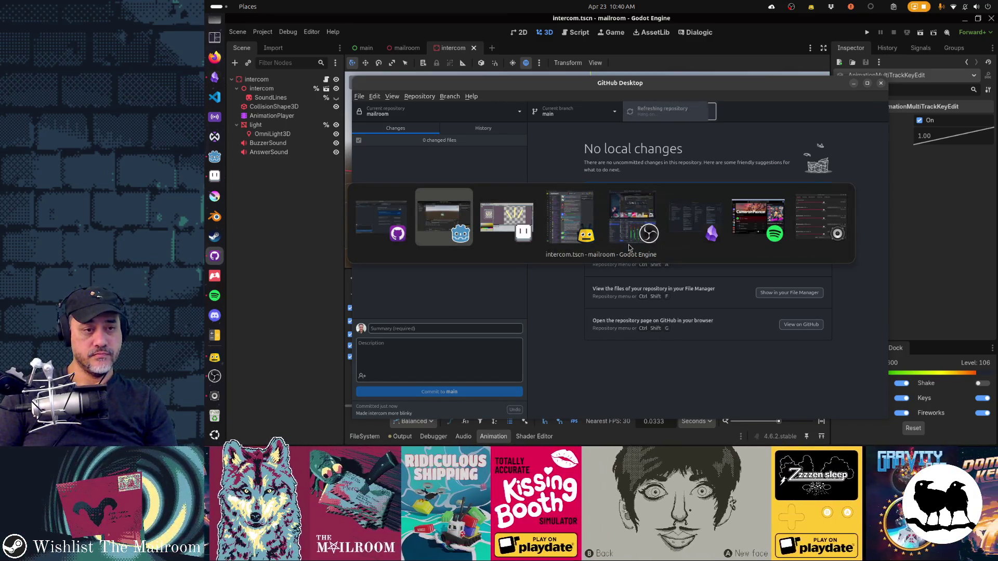
Archive the finished 'Make intercom lines more blinky' card and move 'Fix toilet can't be flushed' to the top
key("alt+Tab")
key("alt+Tab")
key("alt+Tab")
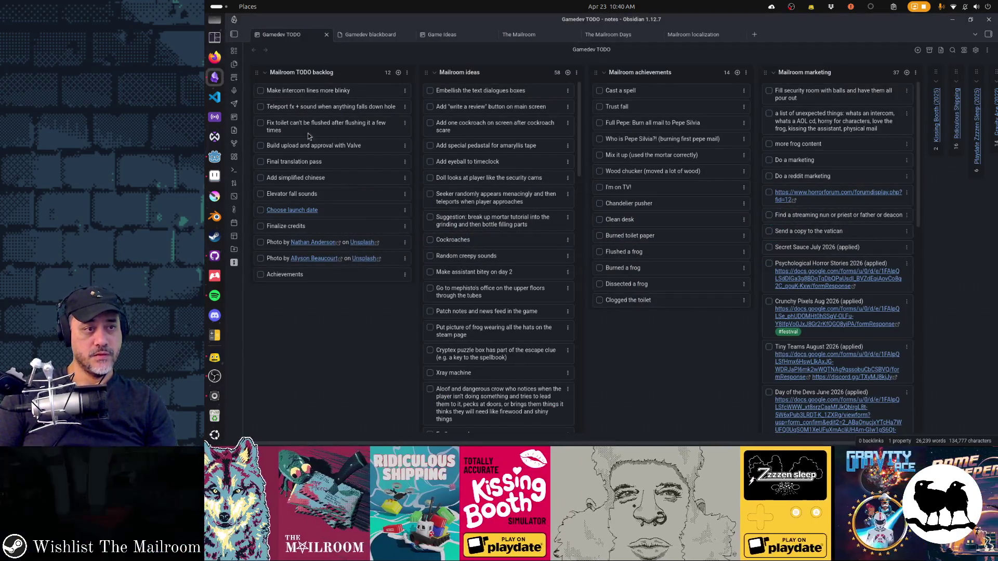
left_click(260, 90)
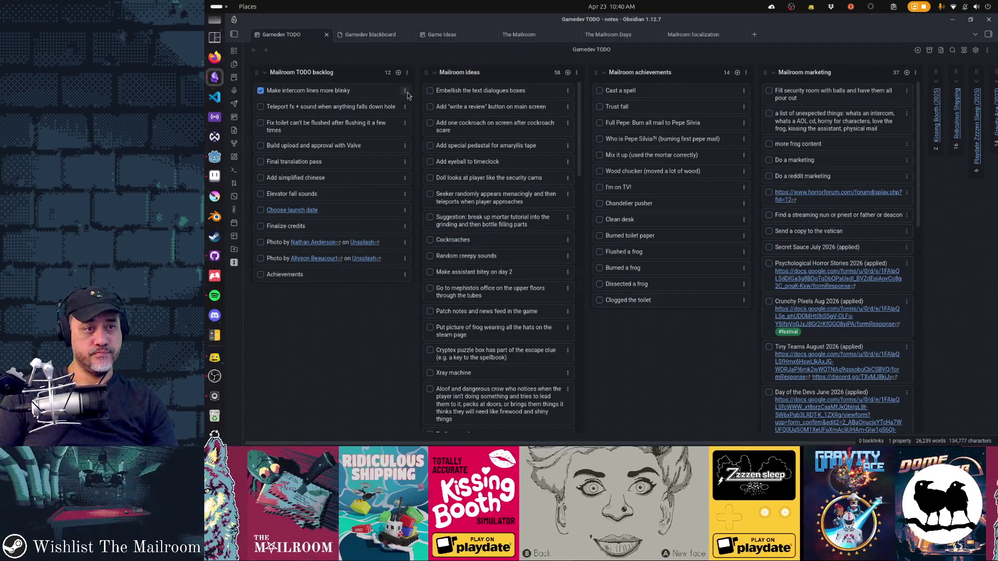
left_click(406, 92)
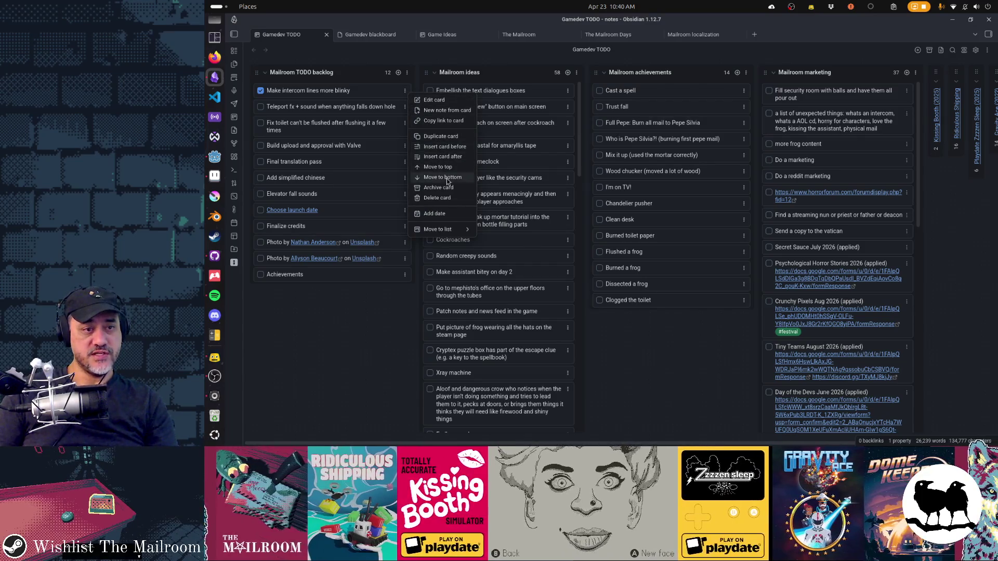
left_click(441, 188)
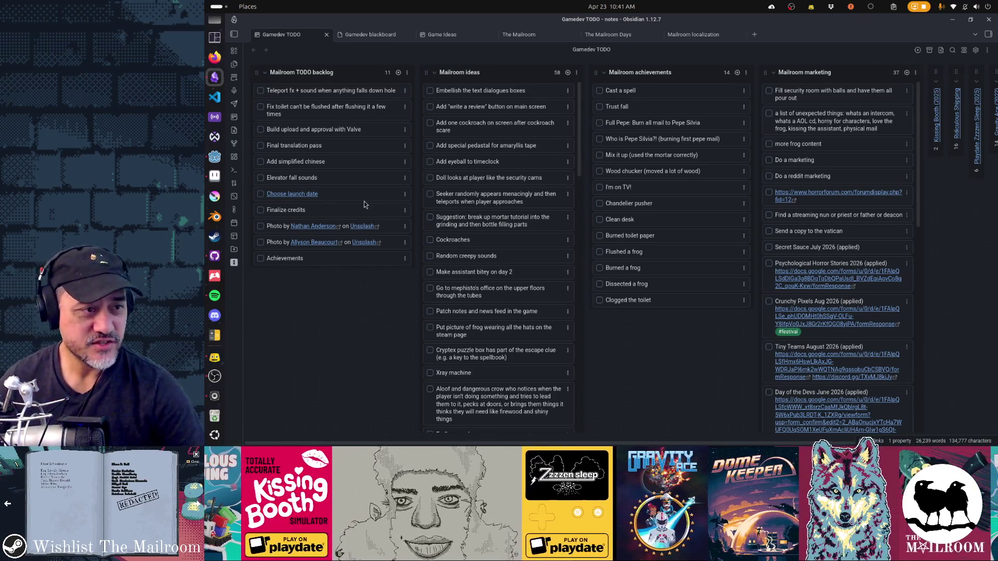
left_click_drag(336, 113, 335, 99)
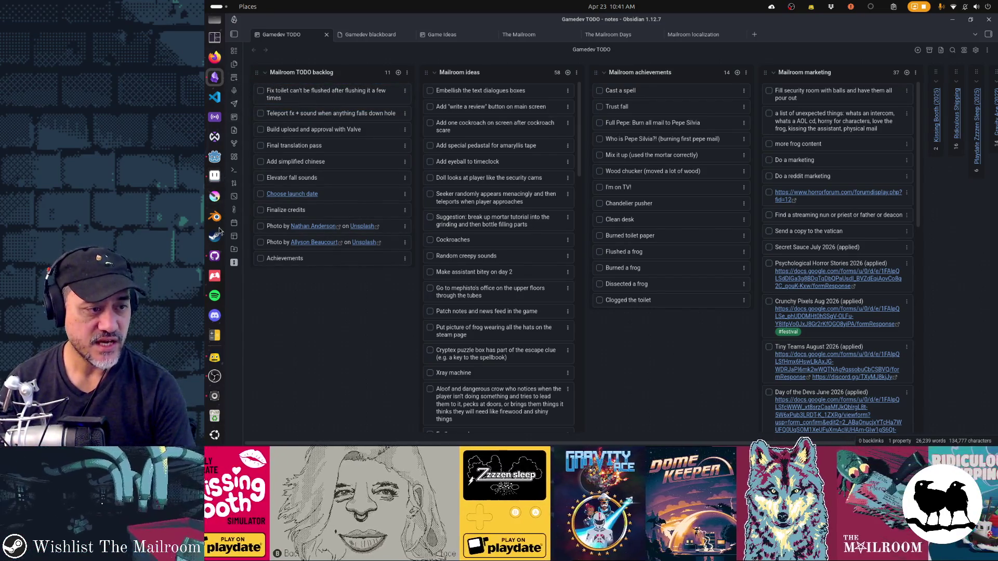
Return to the Godot editor and run The Mailroom project with F5
left_click(220, 158)
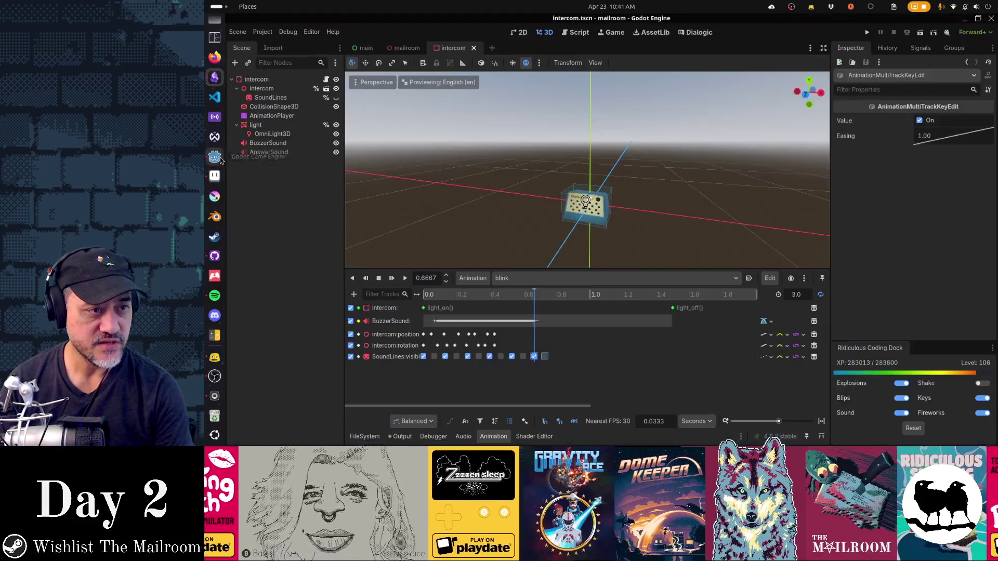
key("F5")
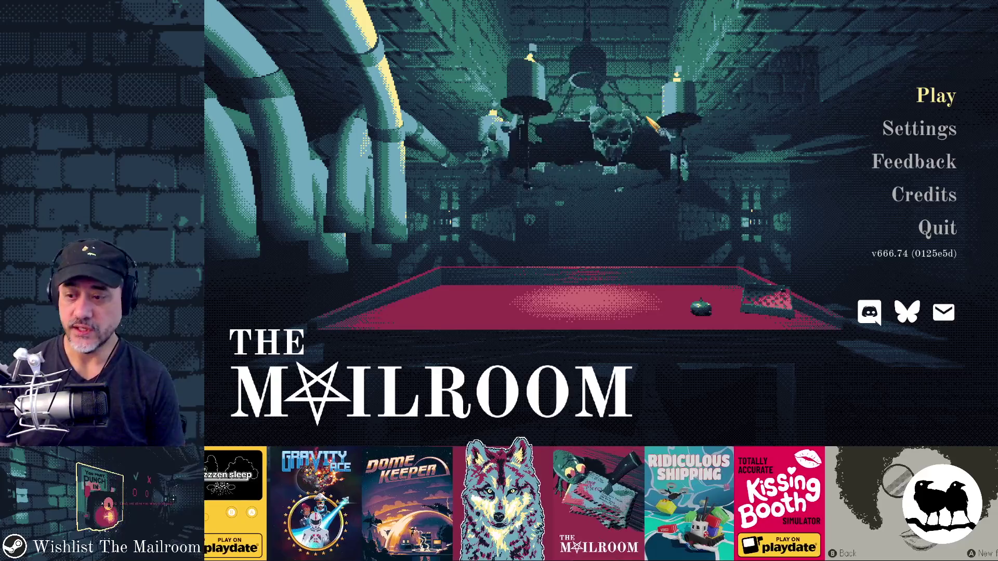
Start play, flush the toilet, drop two toilet paper rolls into the bowl, then stop with F8
key("Return")
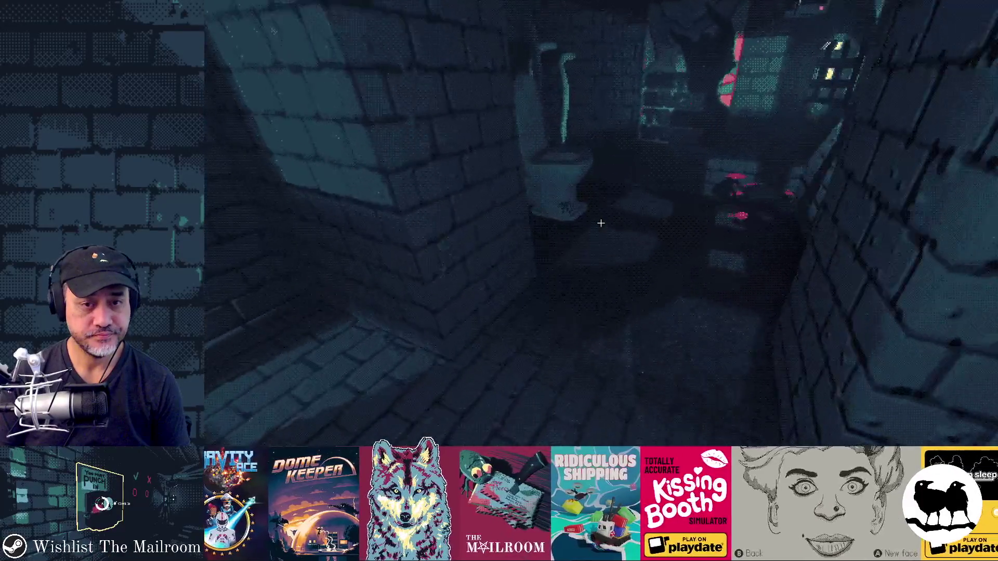
left_click(601, 223)
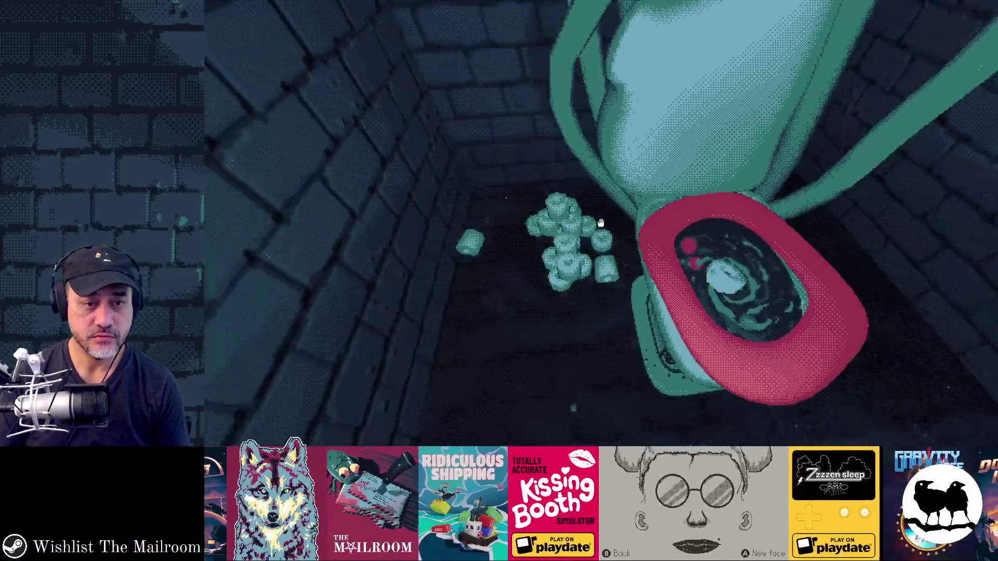
left_click(600, 222)
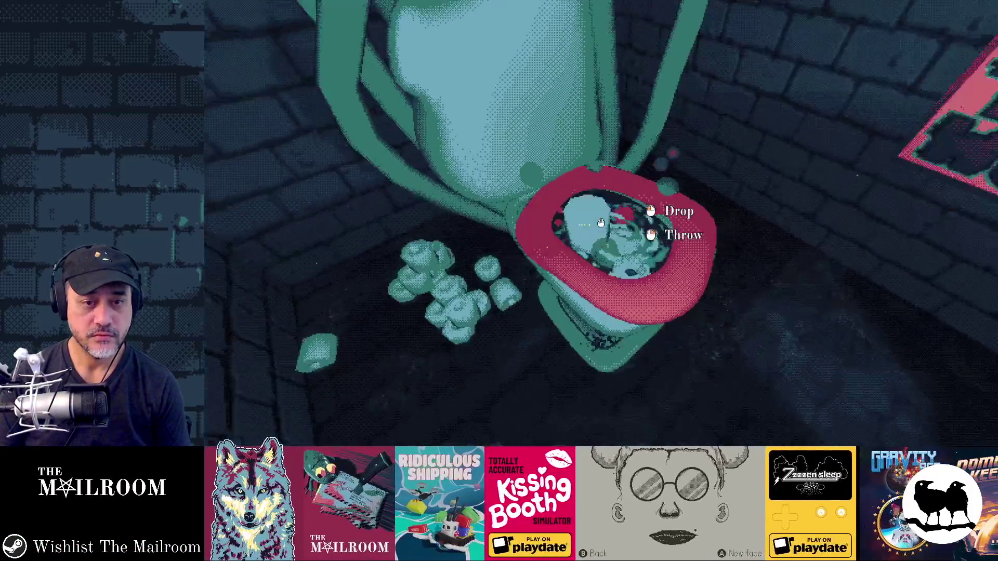
left_click(601, 222)
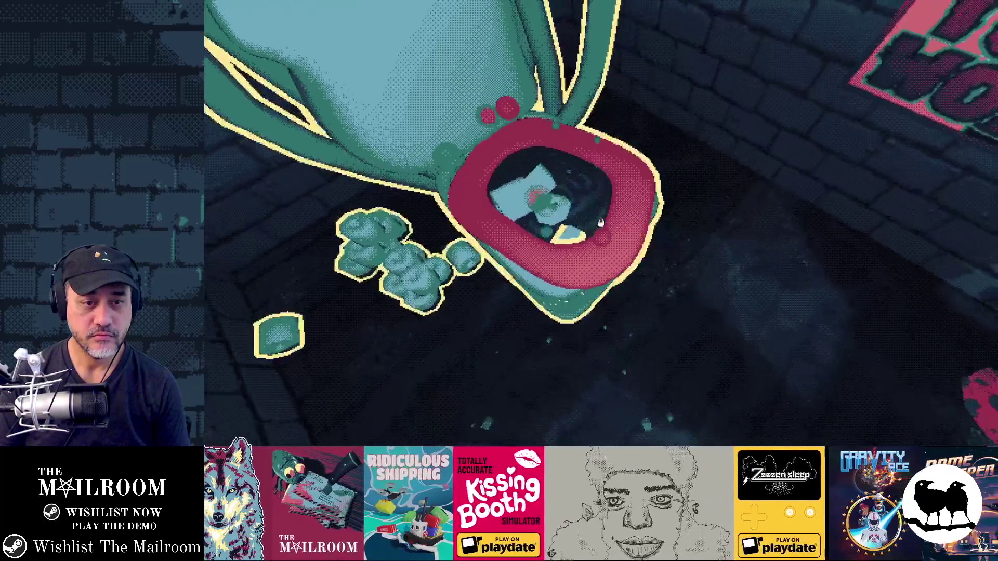
left_click(600, 223)
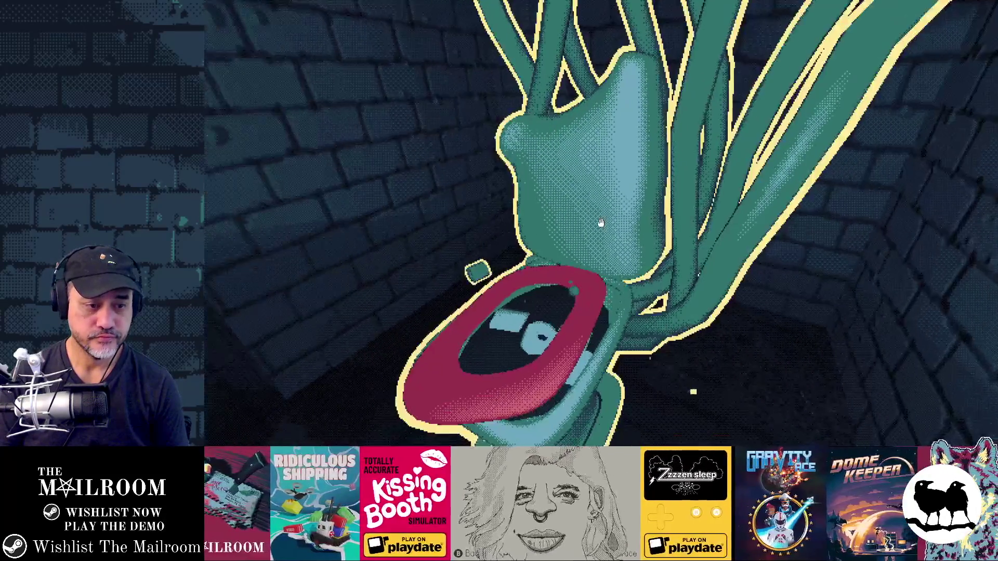
left_click(600, 223)
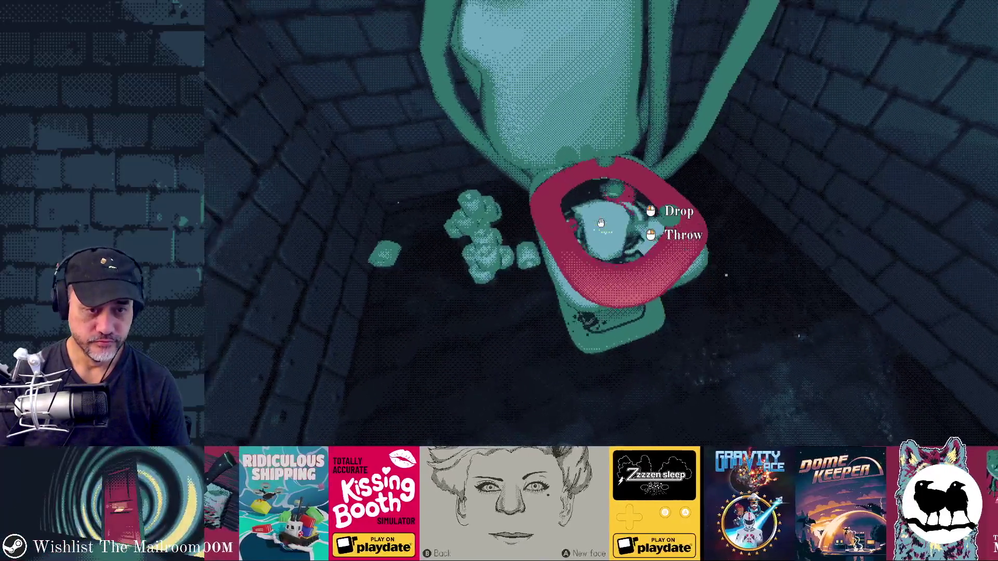
left_click(600, 223)
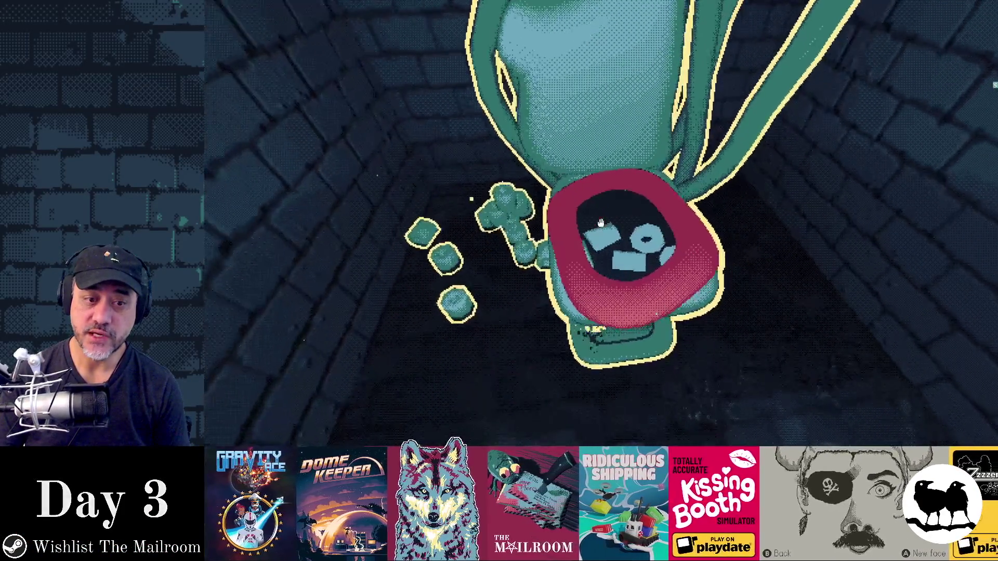
key("F8")
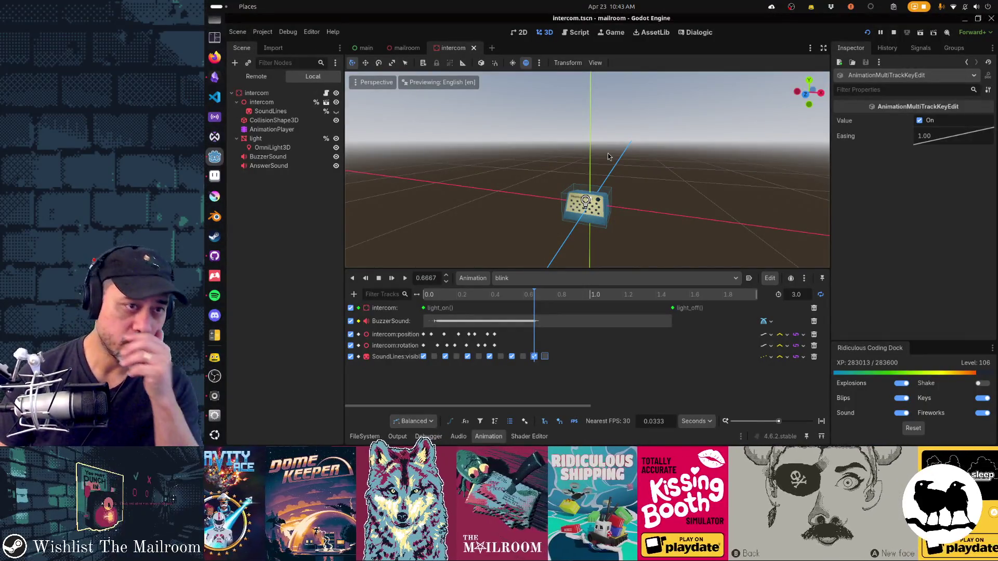
Close the intercom, mailroom and main scenes and open the toilet scene via quick search
left_click(473, 47)
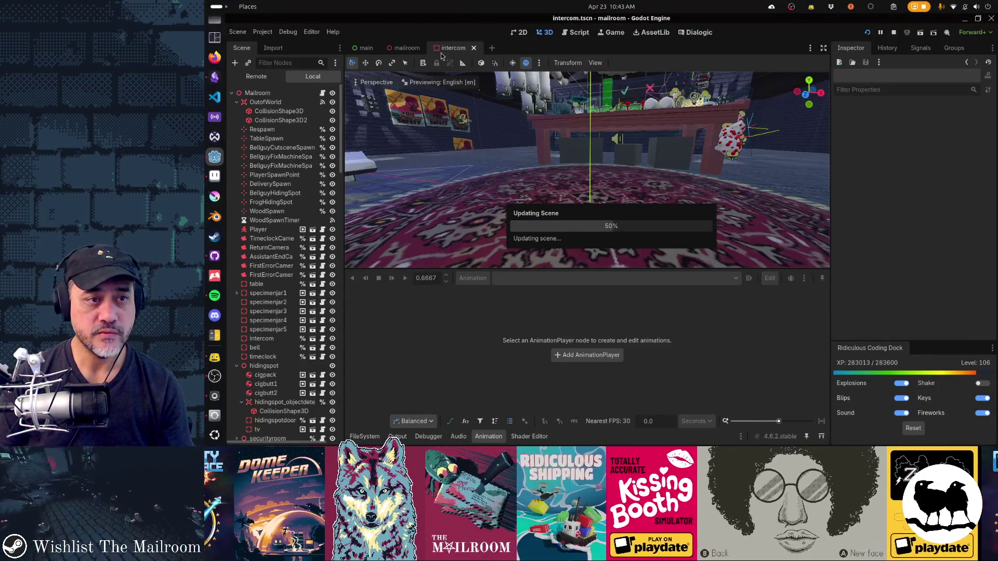
left_click(429, 47)
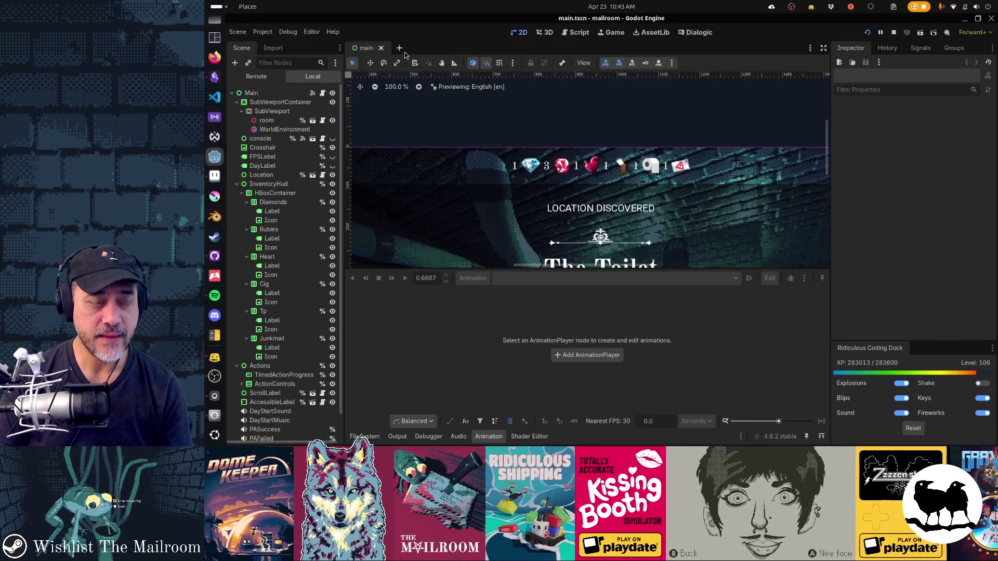
left_click(380, 48)
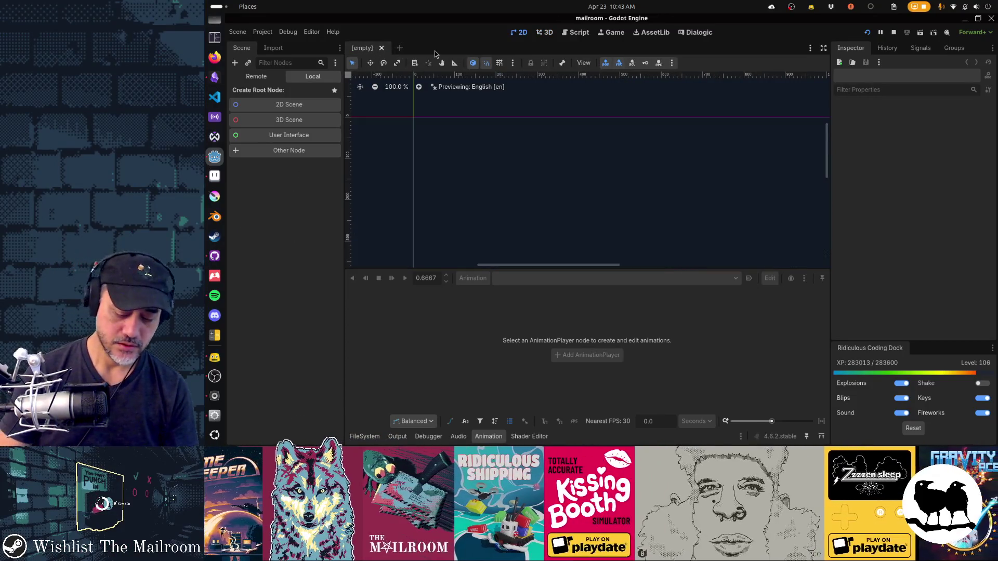
key("alt+shift+o")
type("toilet.ts")
key("Return")
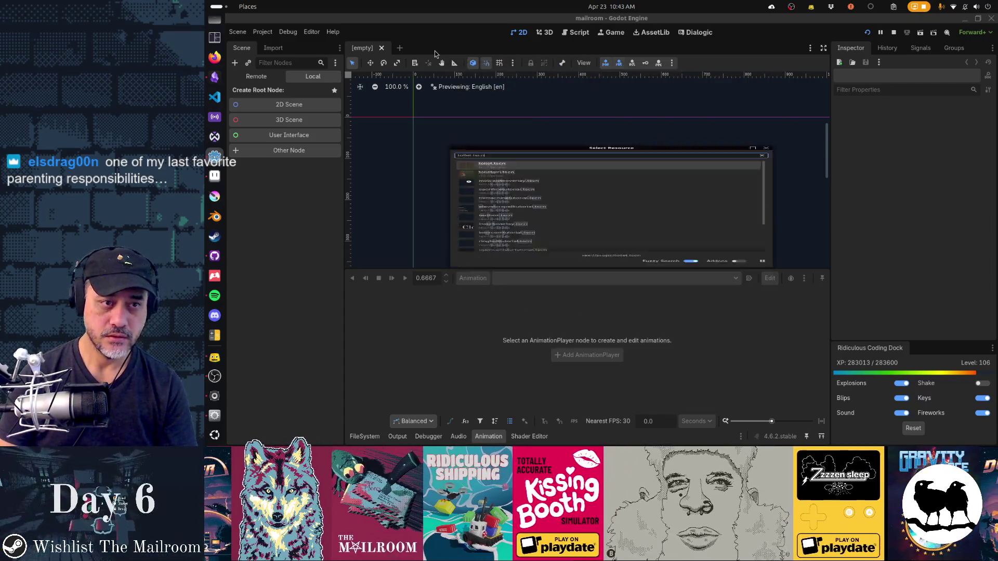
Open the toilet.gd script with the animation timeline hidden, scrolled to the top
key("ctrl+alt+o")
type("toilet")
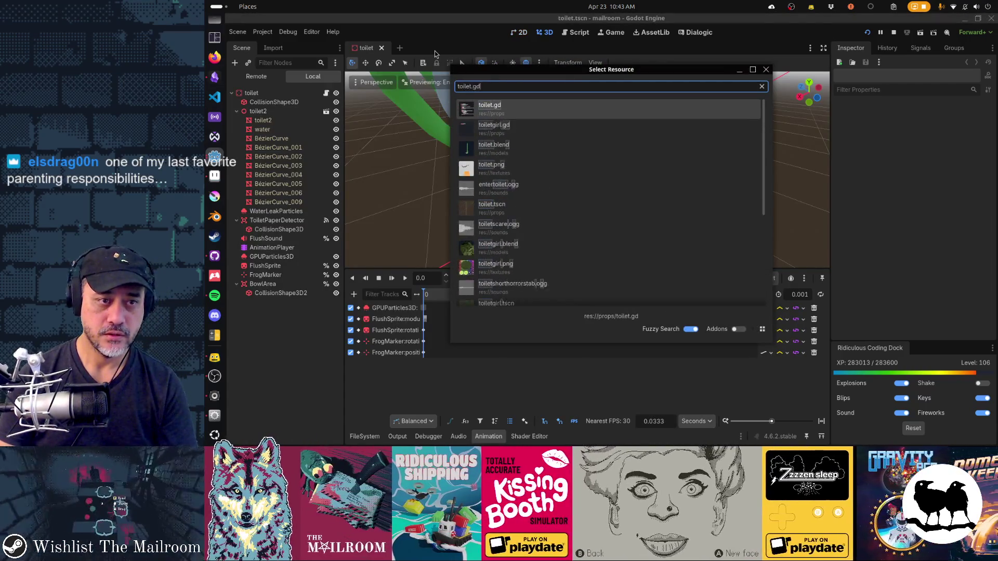
key("Return")
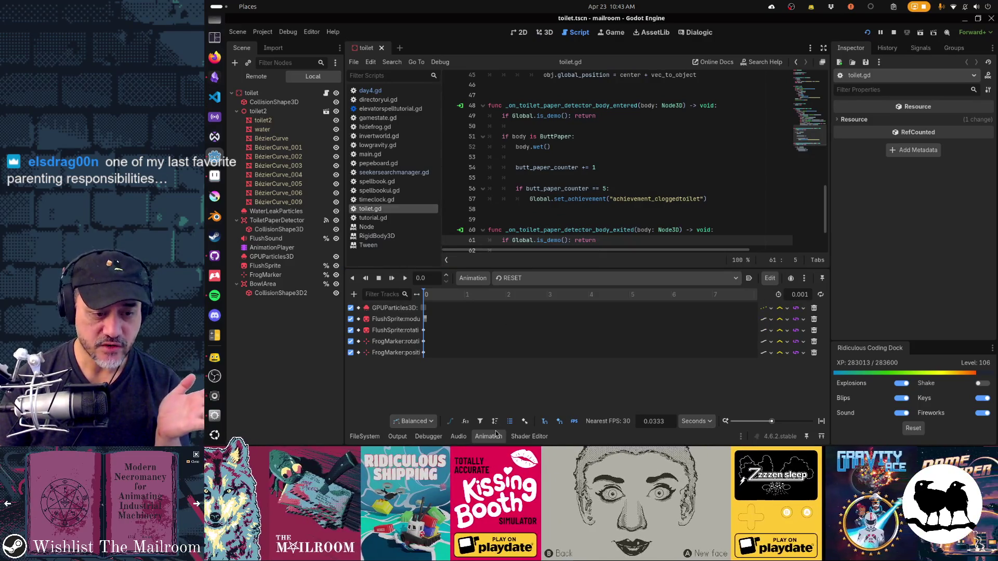
left_click(495, 434)
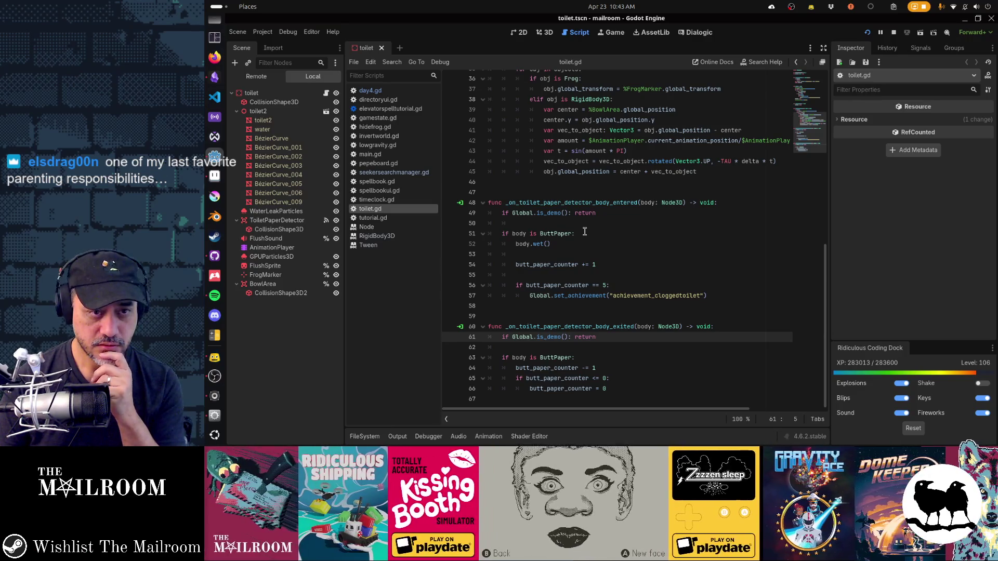
scroll(585, 232, "up", 5)
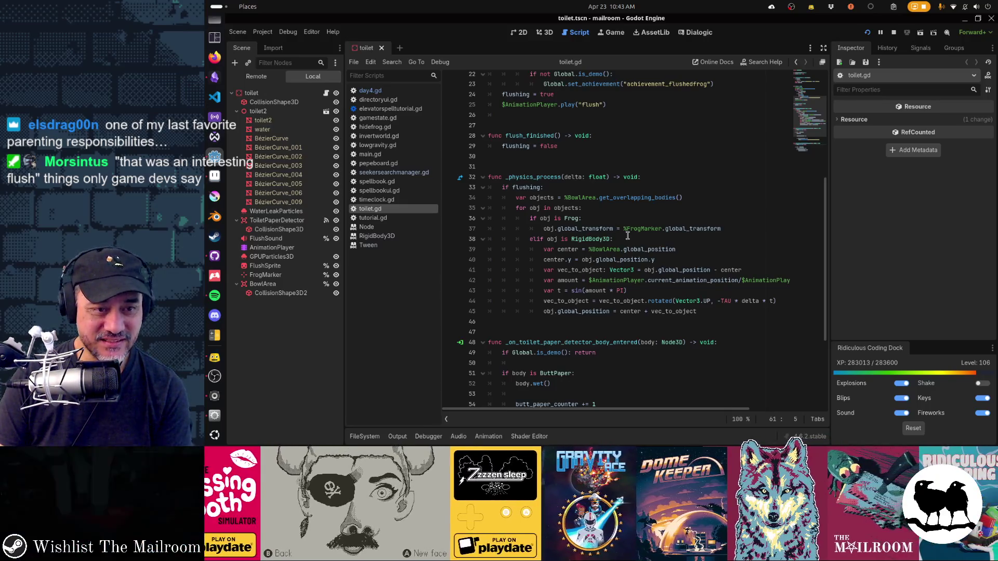
scroll(627, 236, "up", 1)
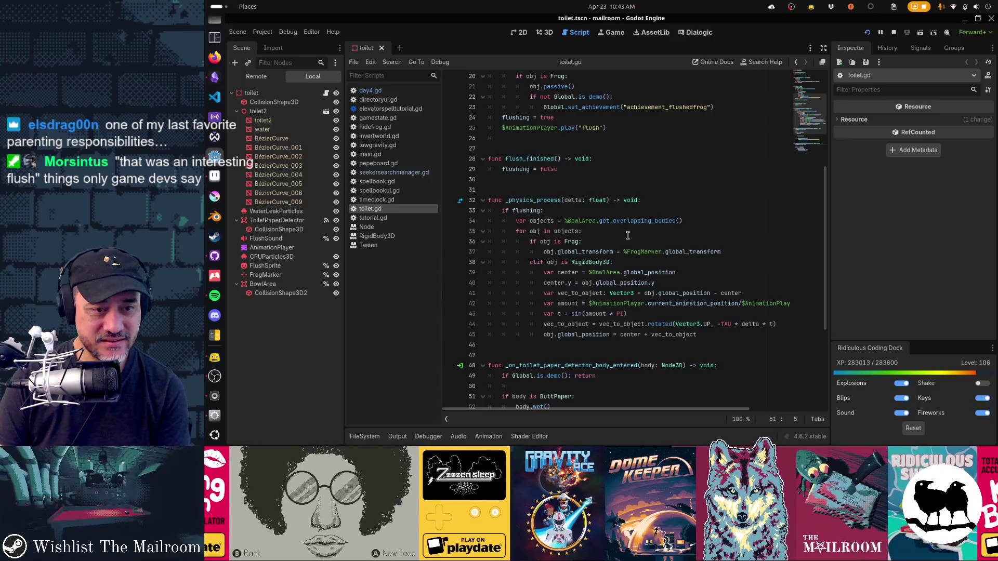
scroll(627, 236, "up", 5)
scroll(627, 235, "up", 1)
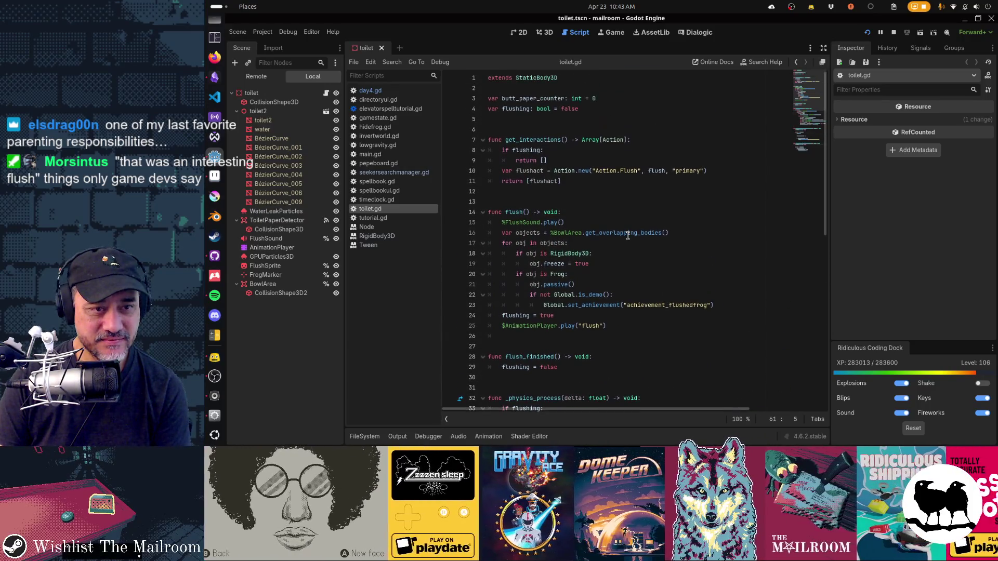
Review toilet.gd's flushing check on line 8, the flush() body, and flush_finished() on line 29
double_click(526, 150)
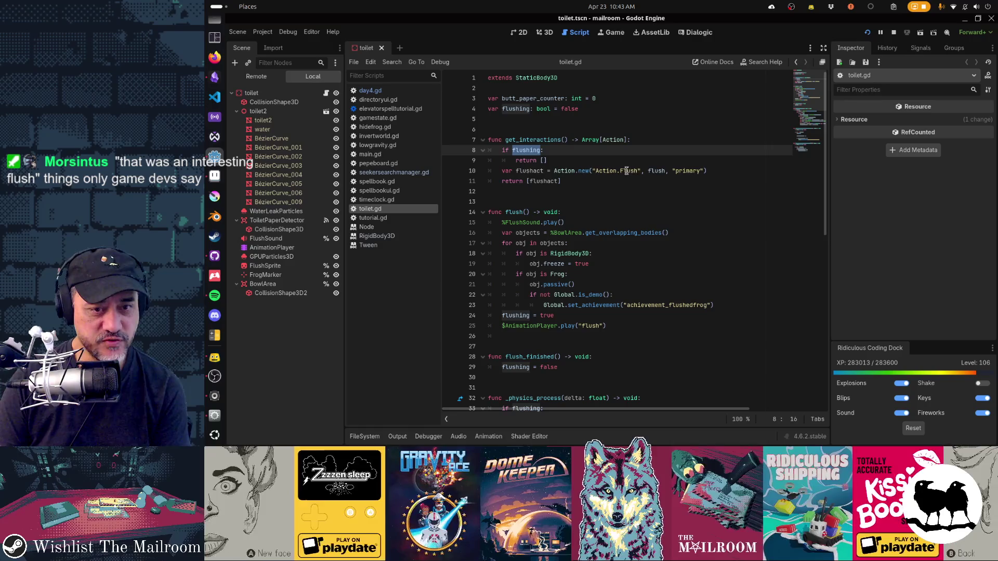
left_click(512, 211)
left_click_drag(542, 223, 602, 324)
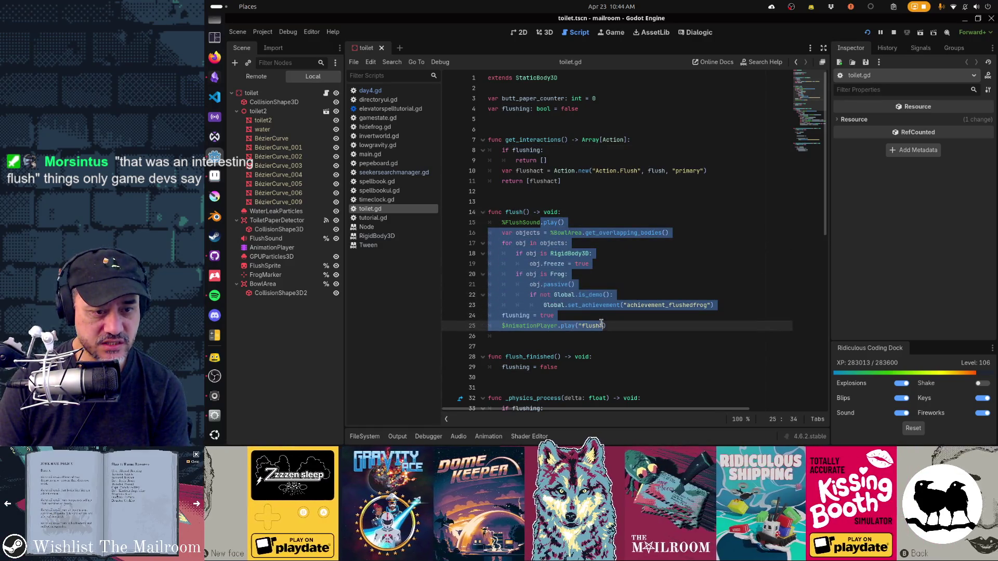
left_click(541, 313)
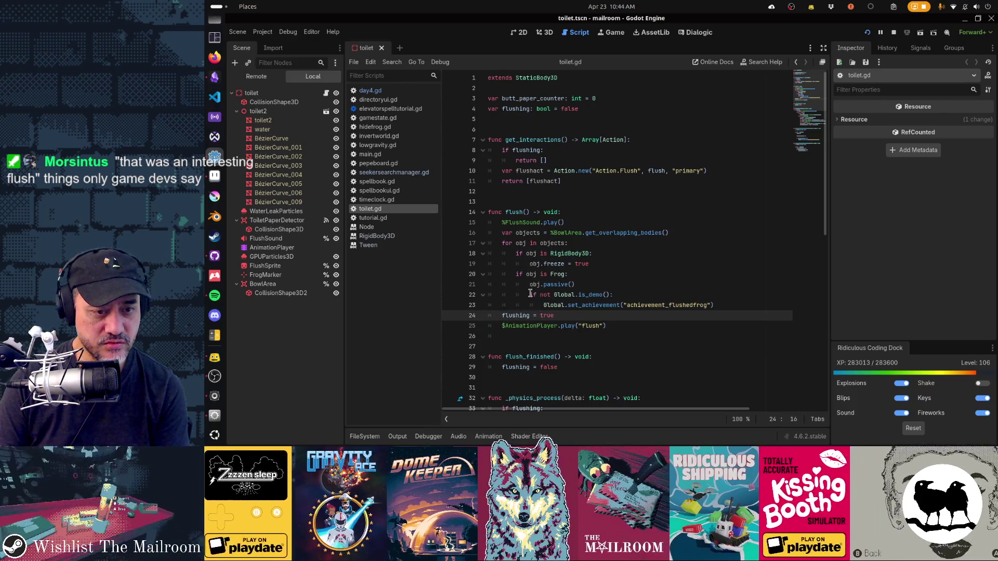
left_click(518, 323)
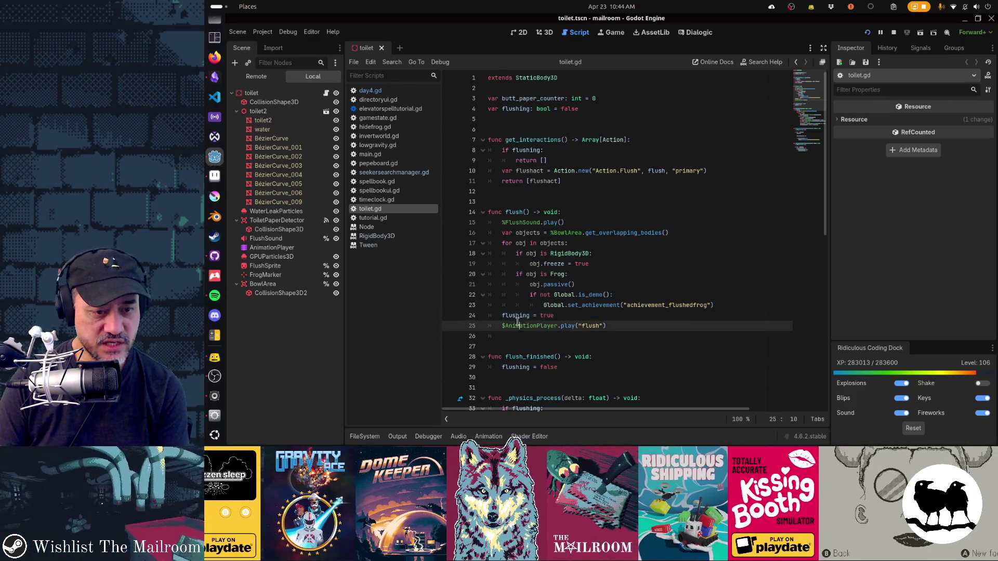
scroll(652, 214, "down", 5)
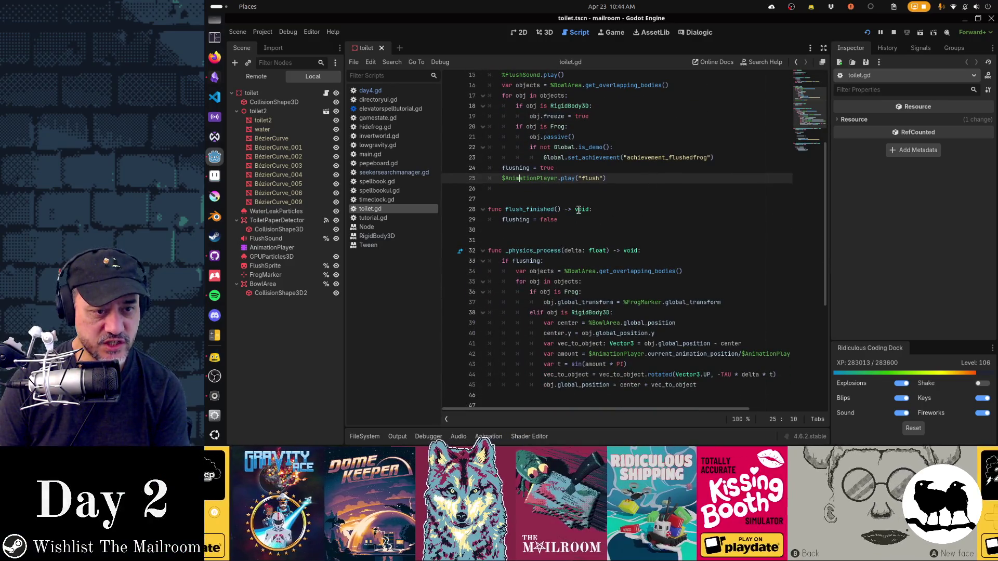
key("Down")
key("Down")
key("Down")
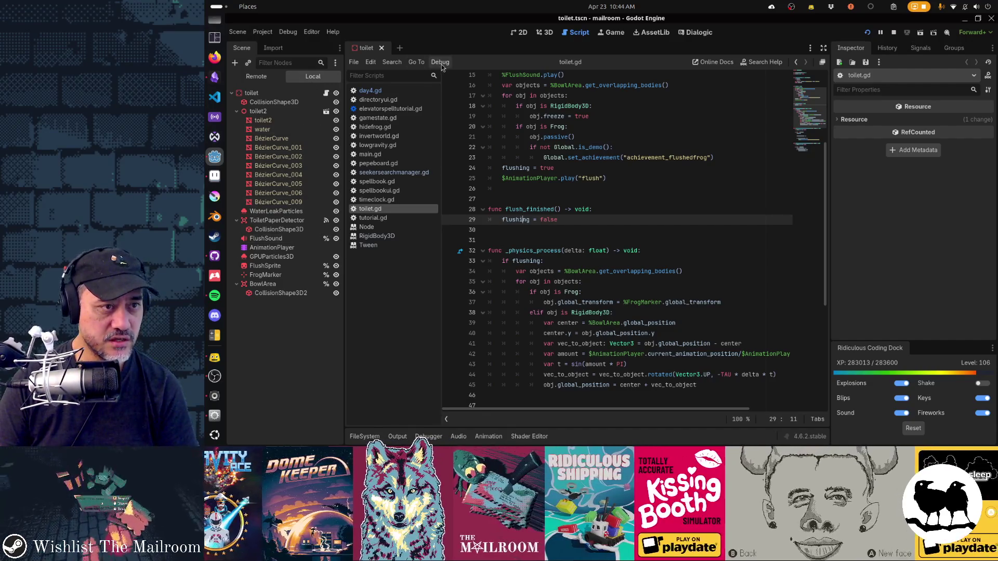
Show the toilet AnimationPlayer's 'flush' animation tracks and keyframes in the Animation panel
left_click(268, 248)
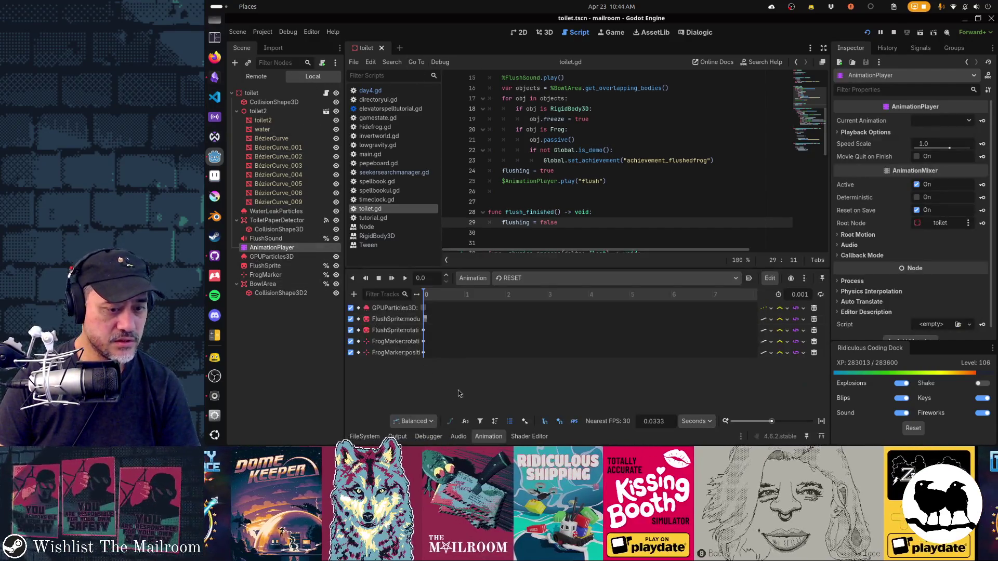
left_click(510, 278)
left_click(525, 303)
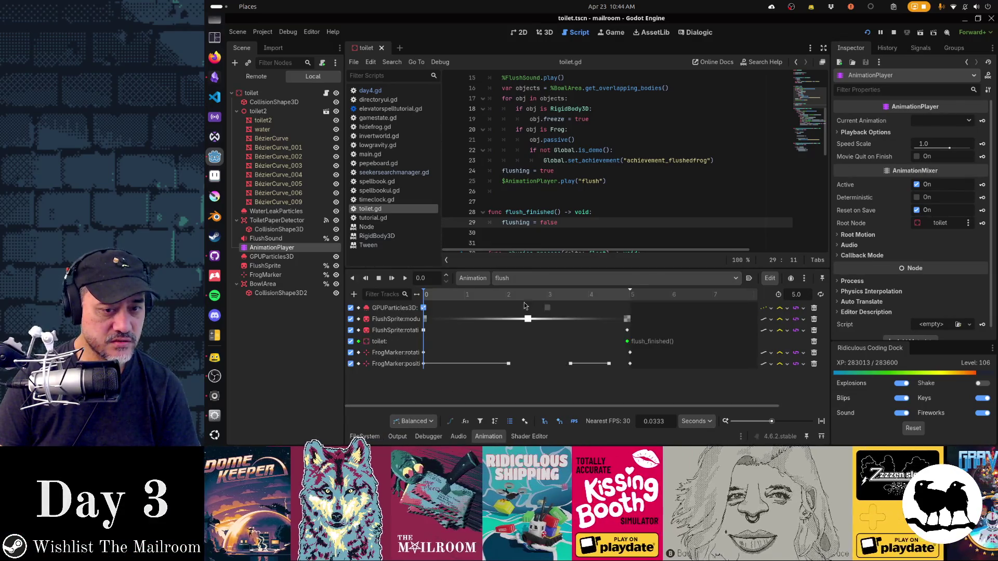
mouse_move(630, 346)
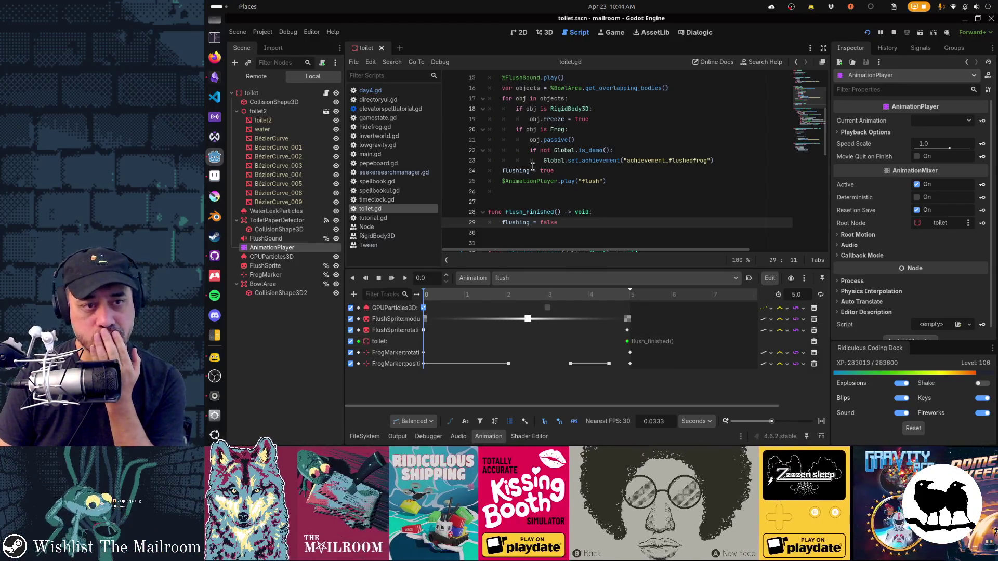
Resume the game, drop the butt paper roll into the toilet bowl, and return to Godot
key("alt+Tab")
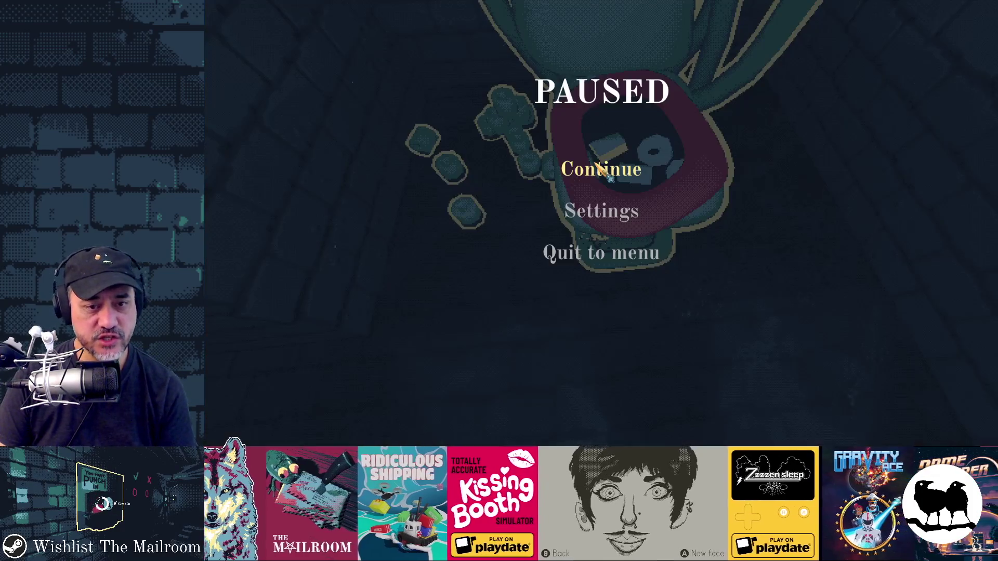
key("Escape")
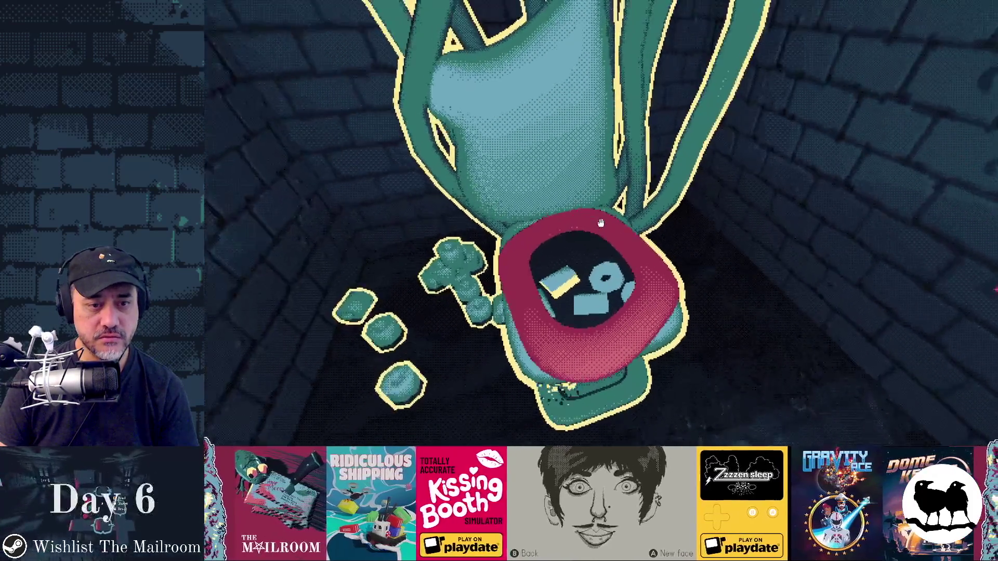
left_click(600, 223)
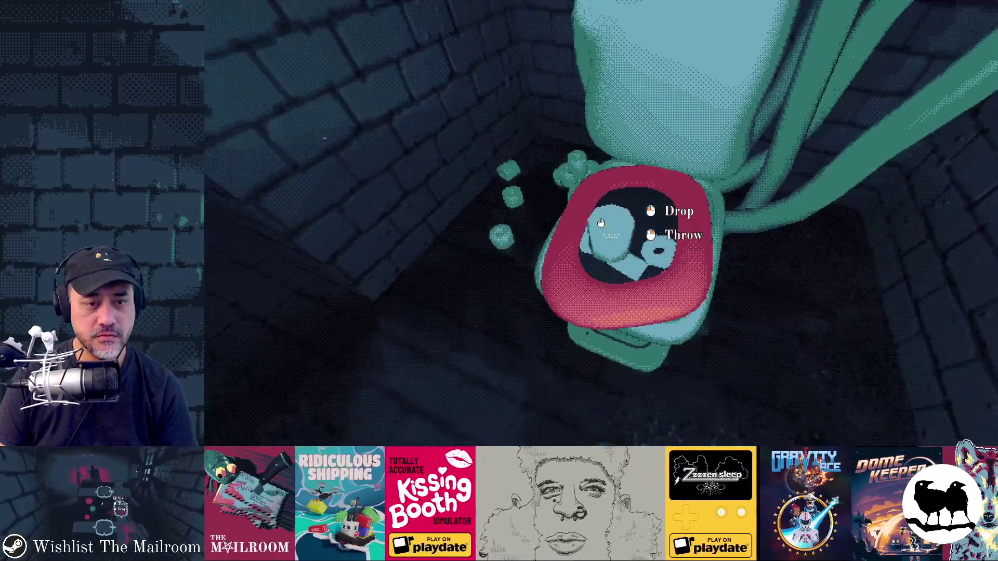
left_click(600, 224)
left_click(600, 224)
left_click(600, 223)
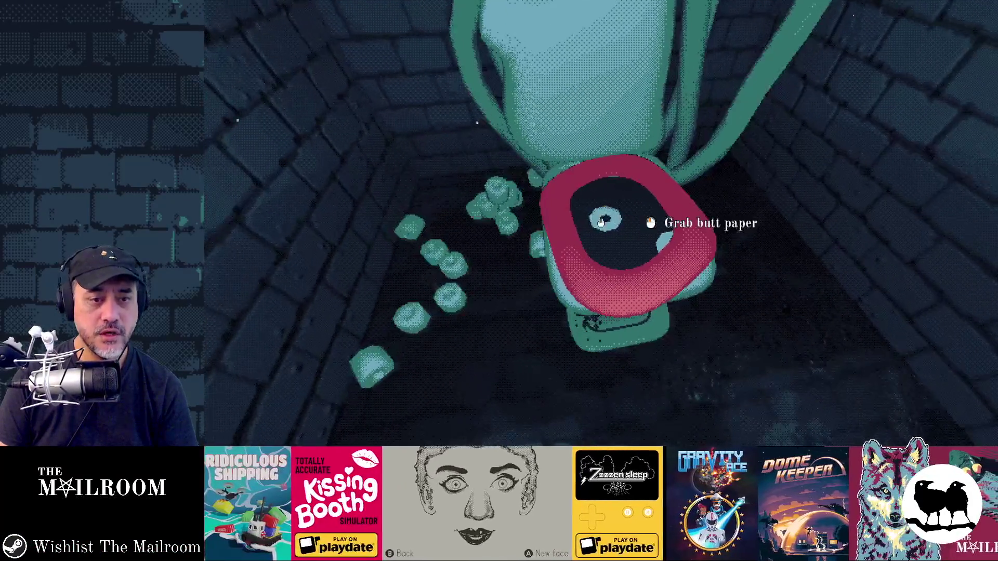
left_click(600, 223)
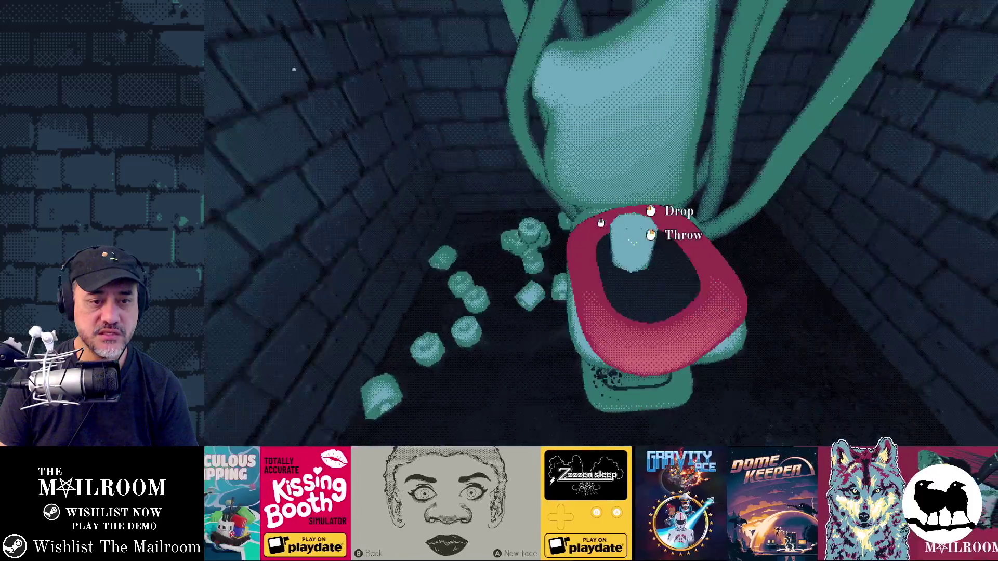
left_click(600, 224)
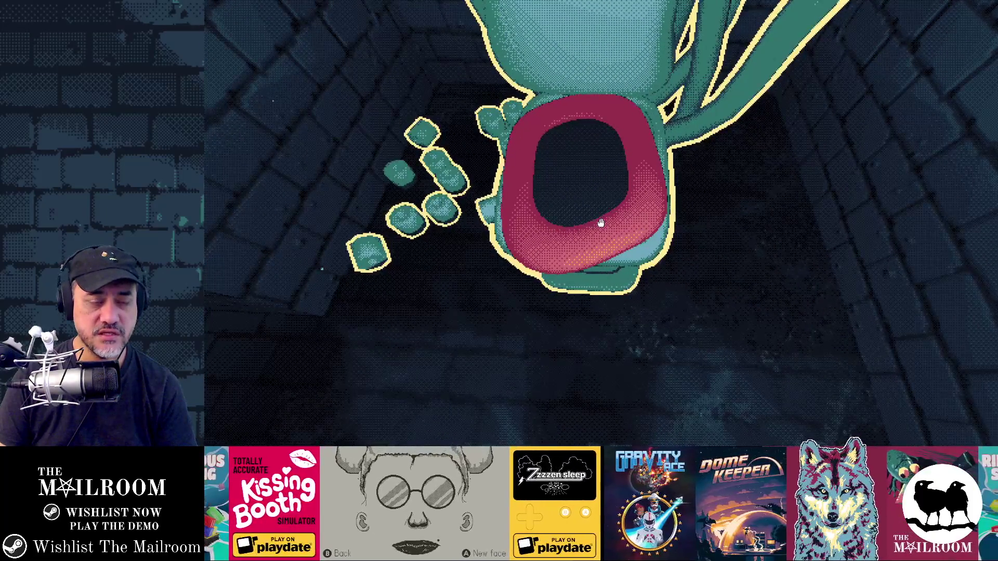
key("alt+Tab")
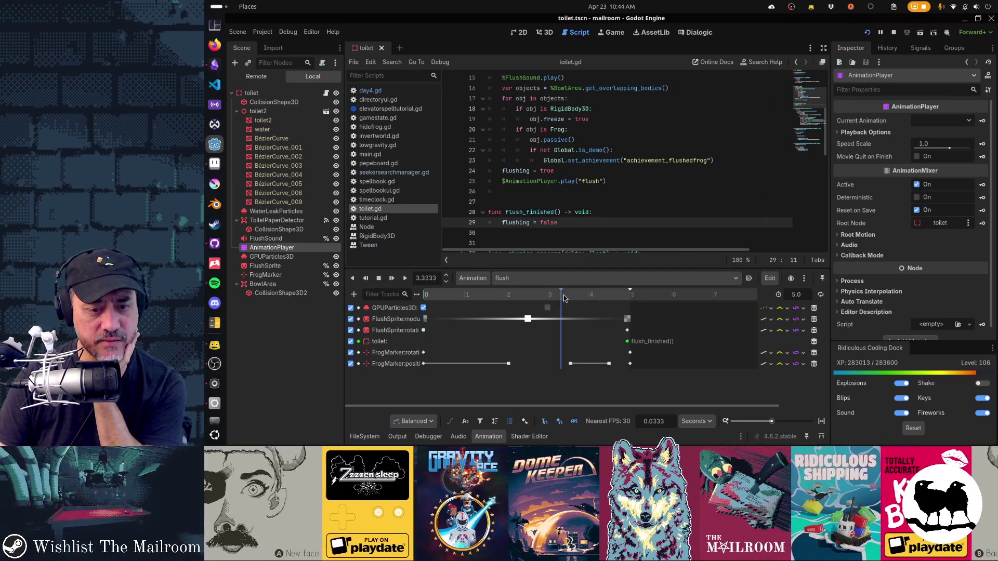
Scrub the flush animation to about 3.9 s and inspect the flush_finished keyframe at 4.9333 s
left_click_drag(563, 295, 585, 295)
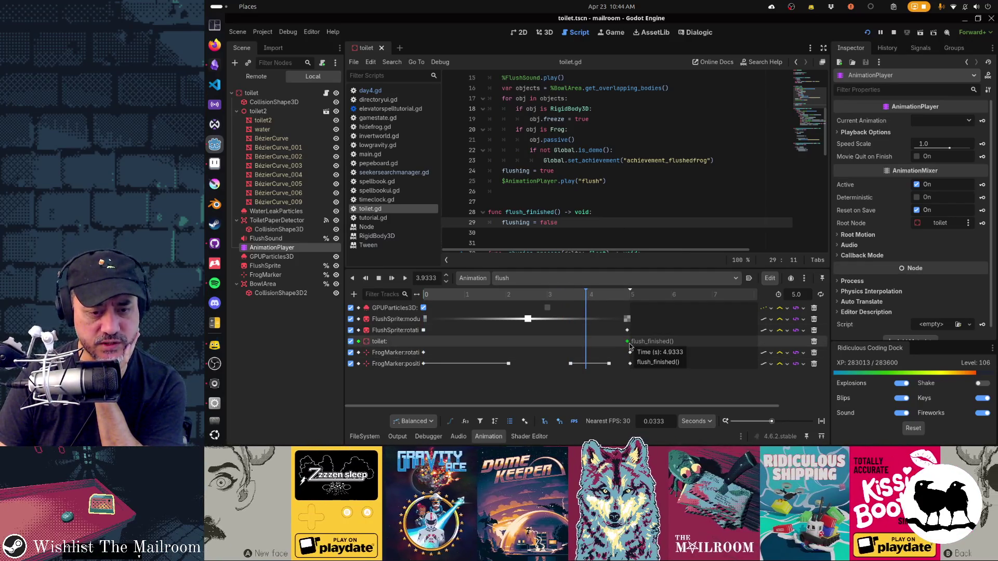
left_click(628, 345)
scroll(559, 213, "down", 5)
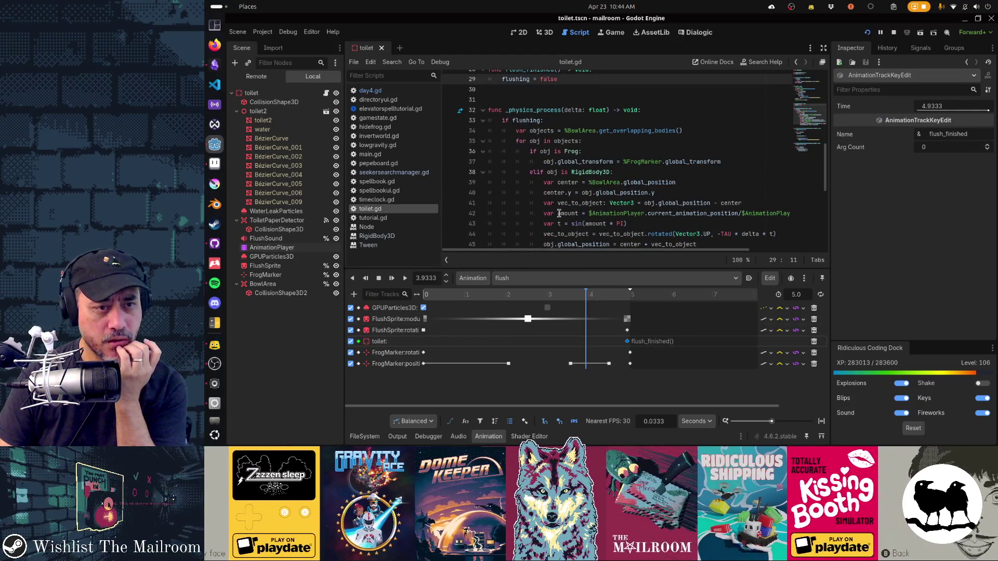
scroll(533, 133, "down", 2)
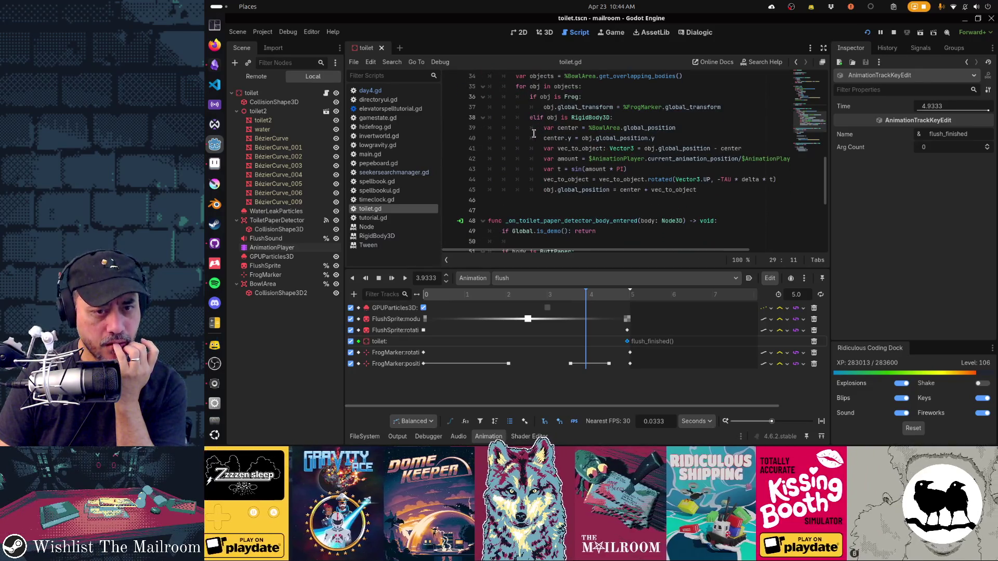
scroll(533, 133, "up", 2)
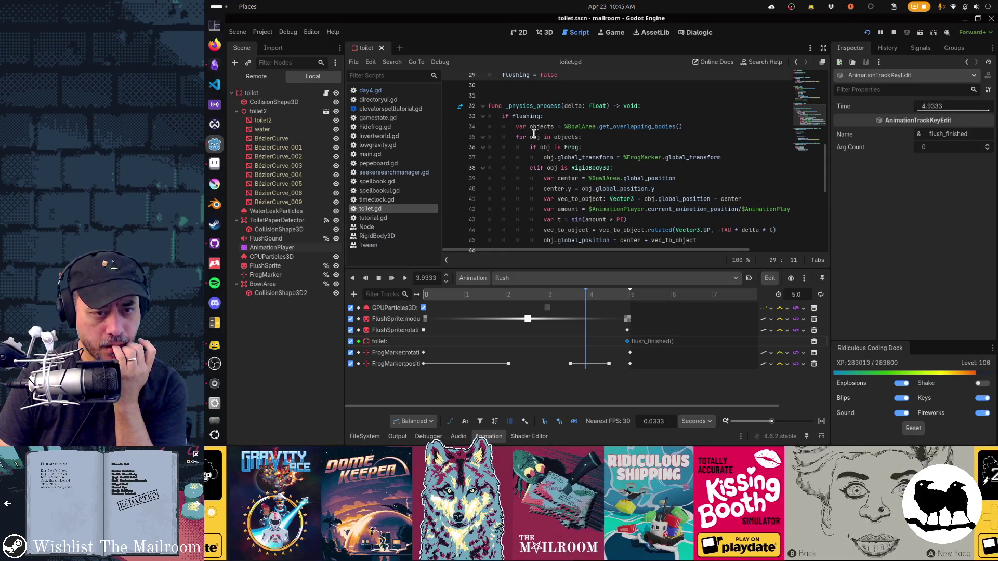
scroll(533, 134, "down", 4)
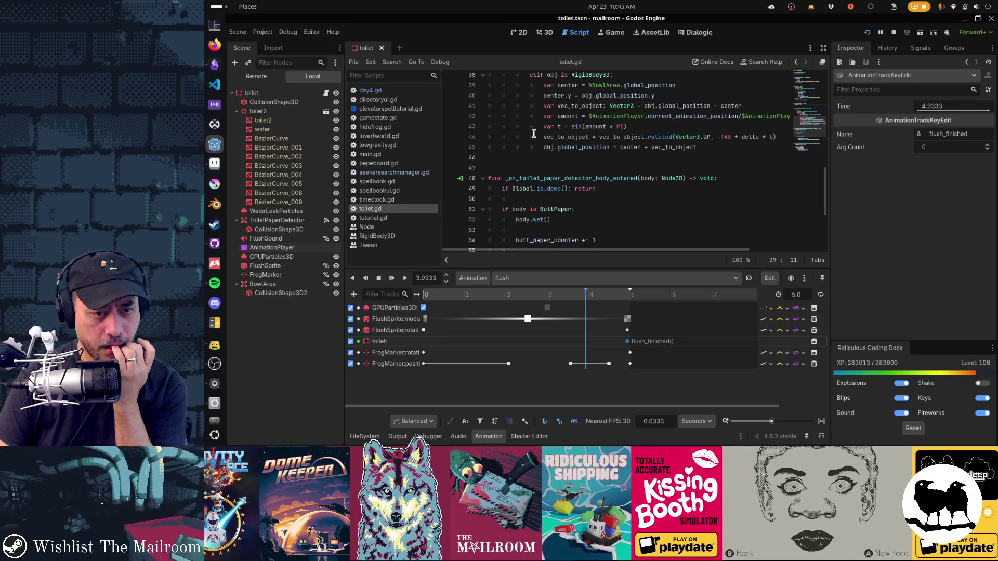
scroll(533, 134, "down", 4)
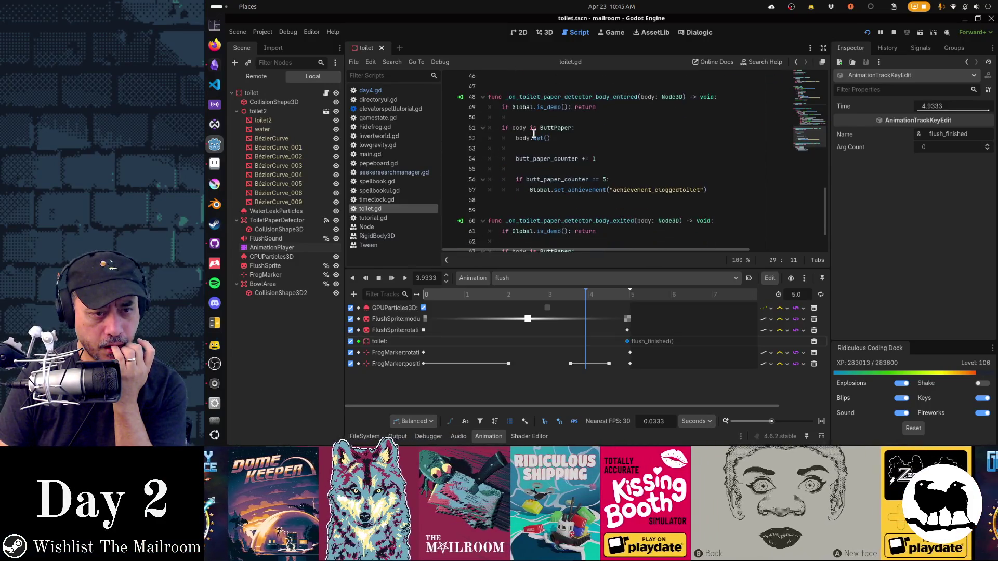
scroll(533, 133, "down", 2)
Search toilet.gd for 'stop' near the clogged-toilet achievement call, then scroll to _physics_process
left_click(559, 140)
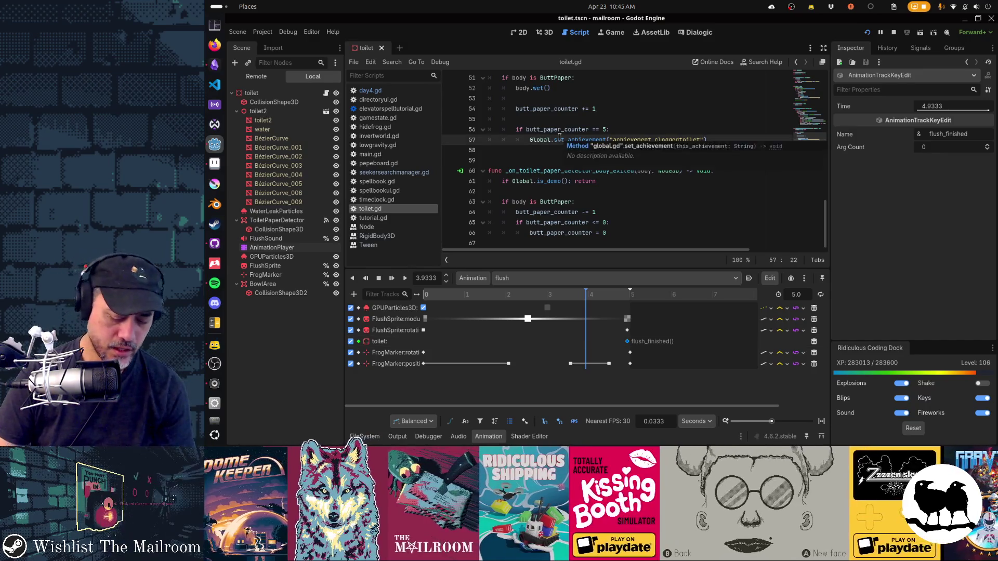
key("ctrl+f")
type("stop")
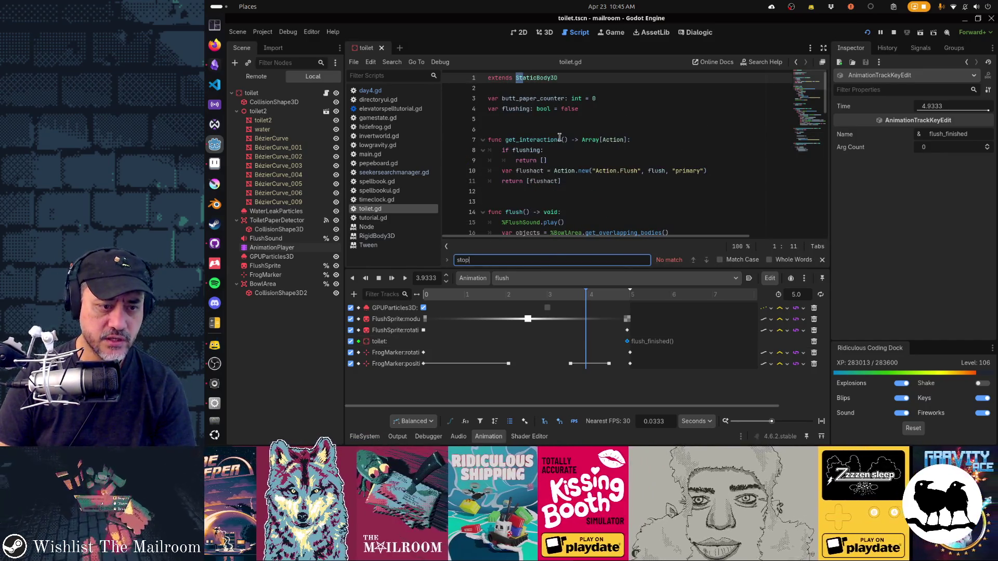
key("Escape")
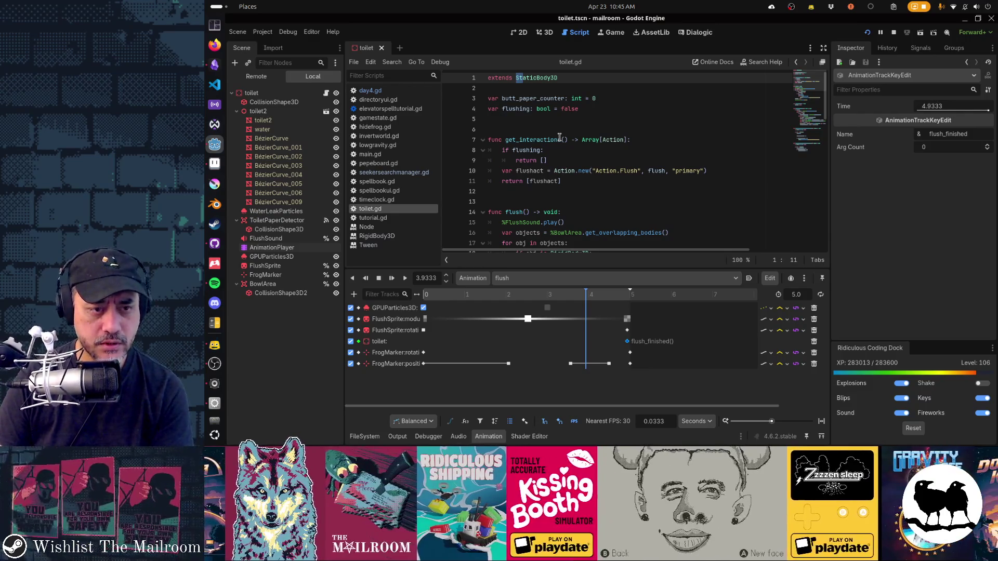
scroll(591, 121, "down", 3)
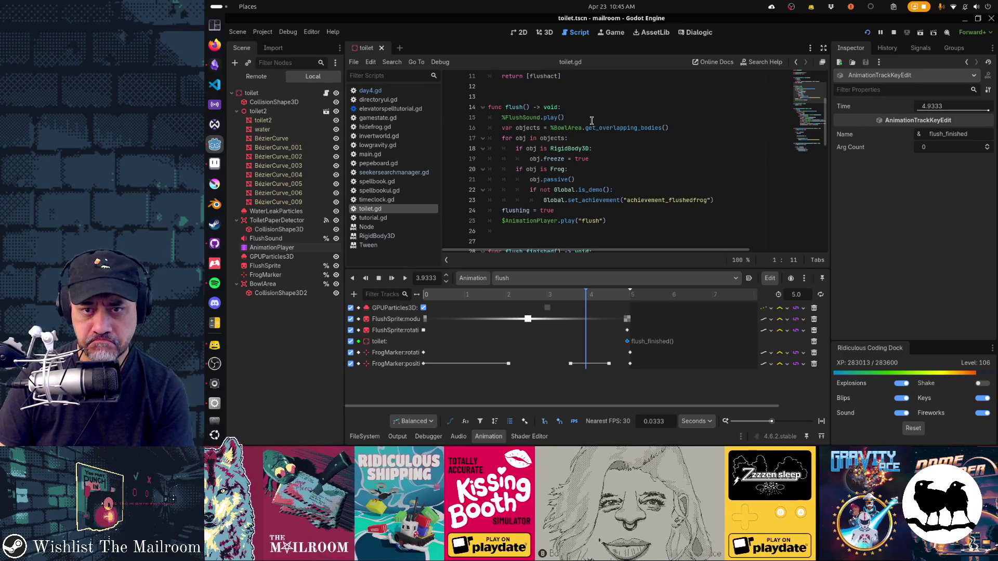
scroll(592, 120, "down", 3)
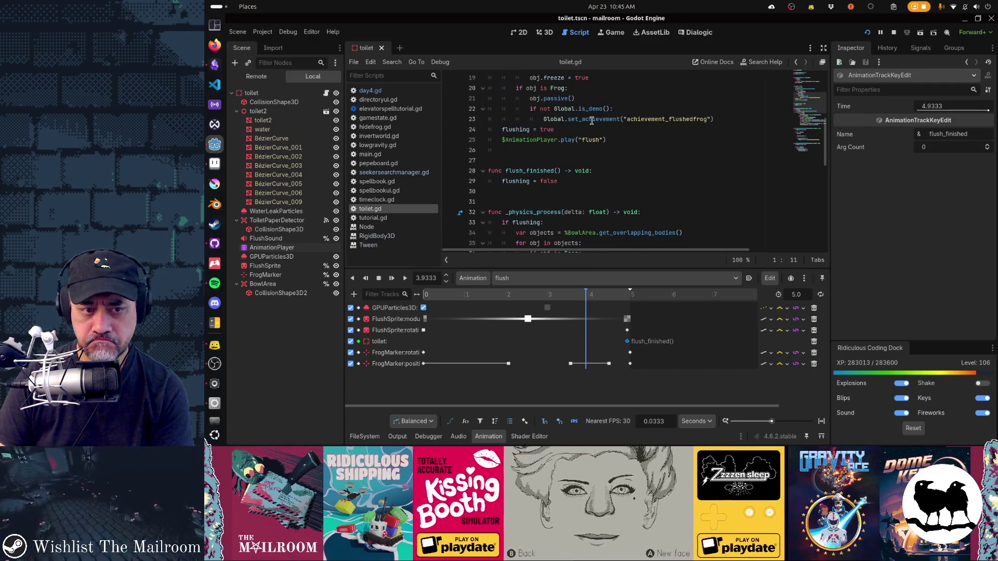
scroll(542, 149, "down", 2)
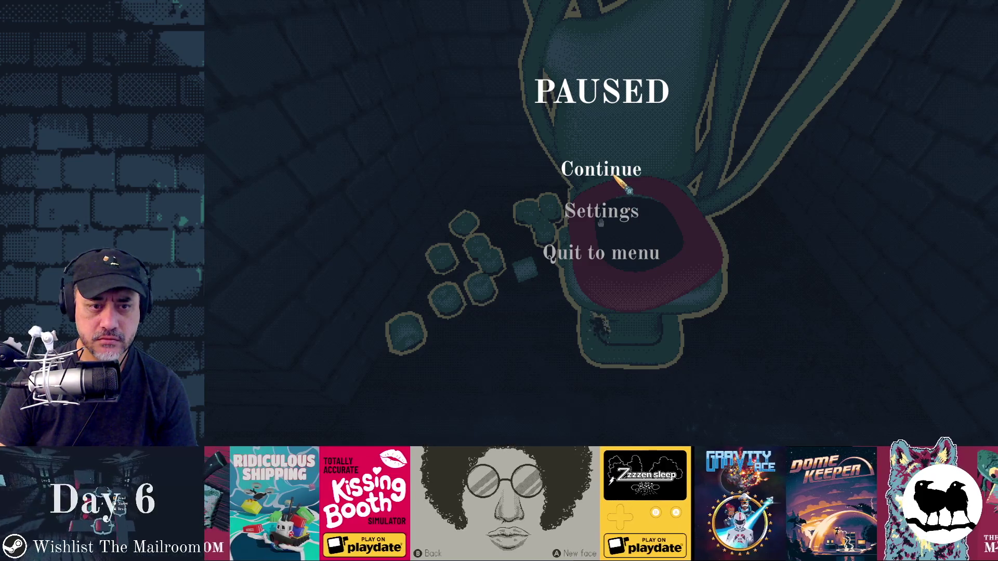
Choose Continue in the pause menu so execution breaks at toilet.gd line 34
left_click(615, 175)
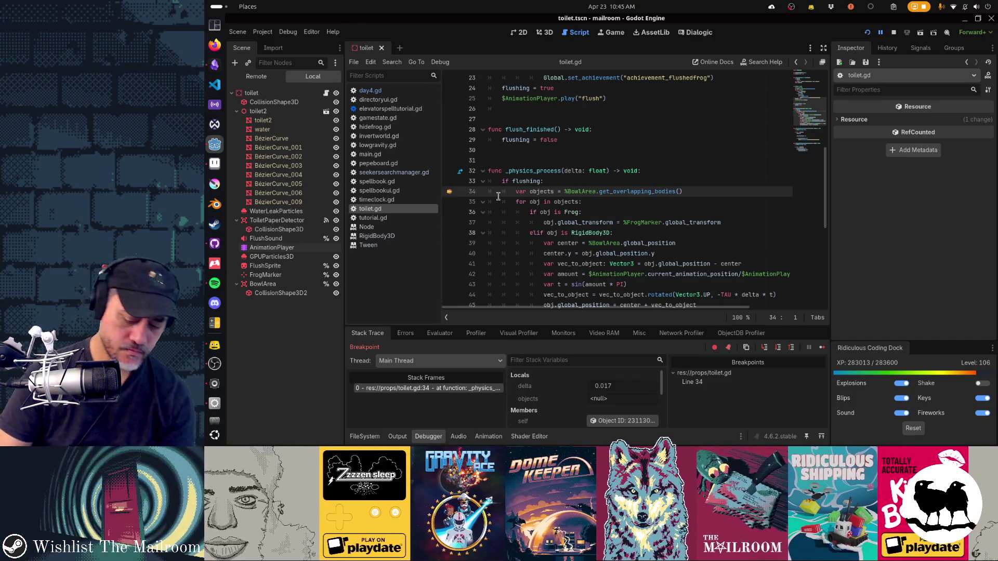
Step through _physics_process with F10 and F12, past the Frog check into the toilet paper script
key("F10")
key("F10")
key("F10")
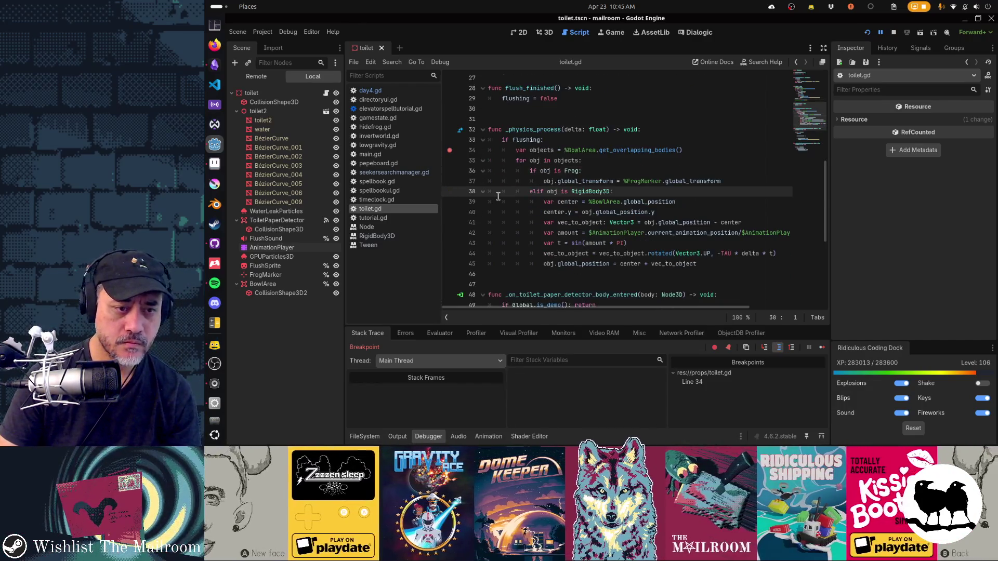
key("F10")
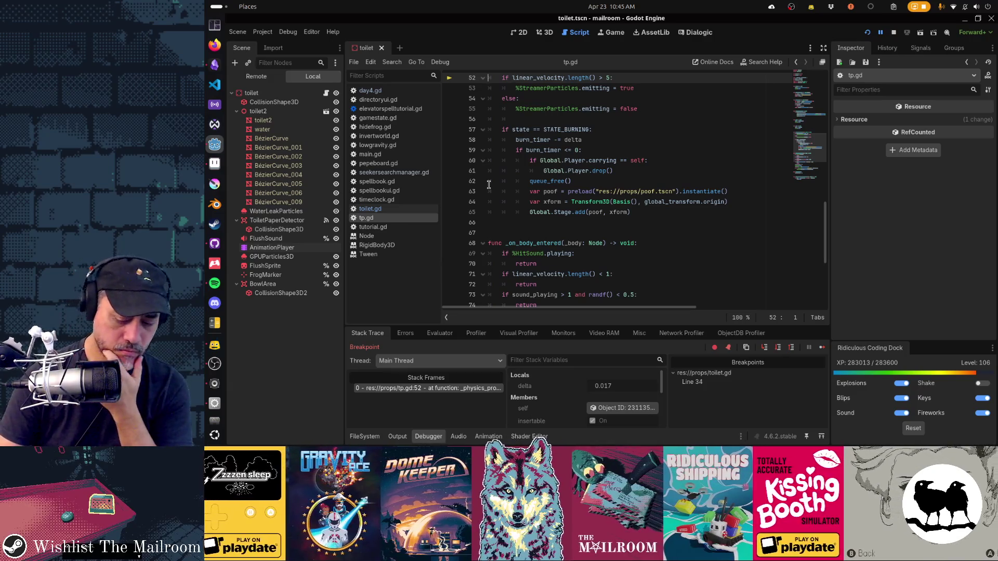
key("F12")
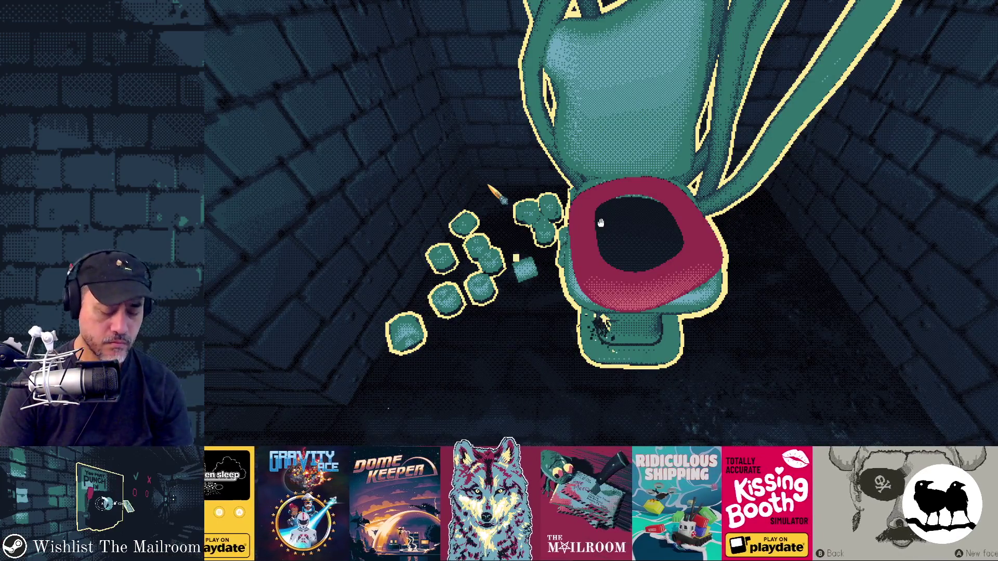
key("F10")
key("F10")
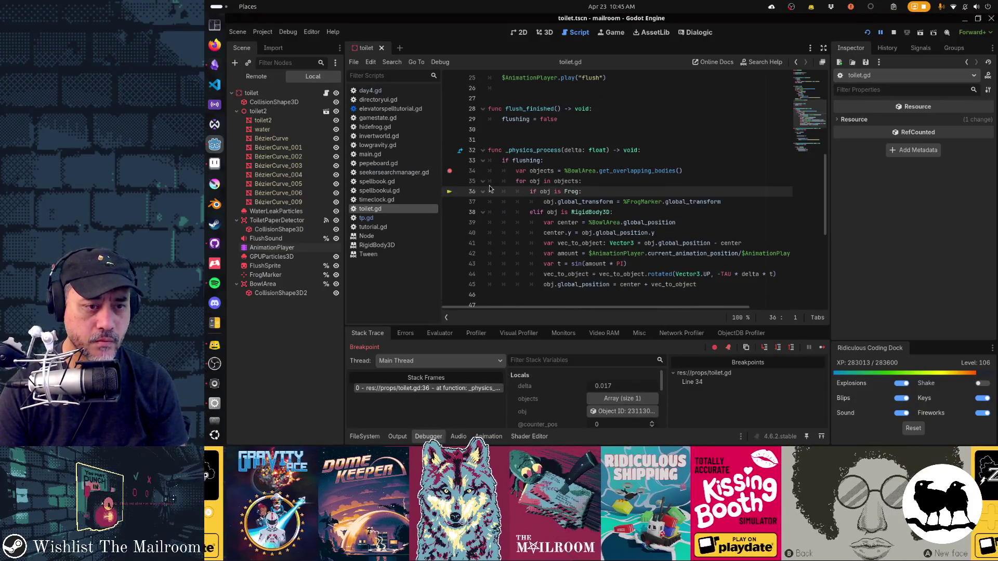
key("F10")
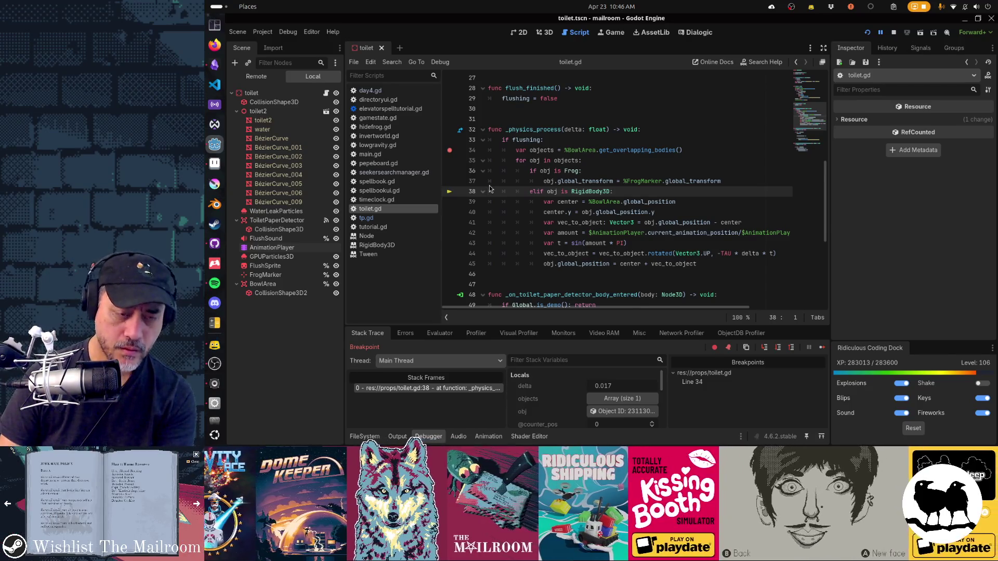
key("F10")
key("F12")
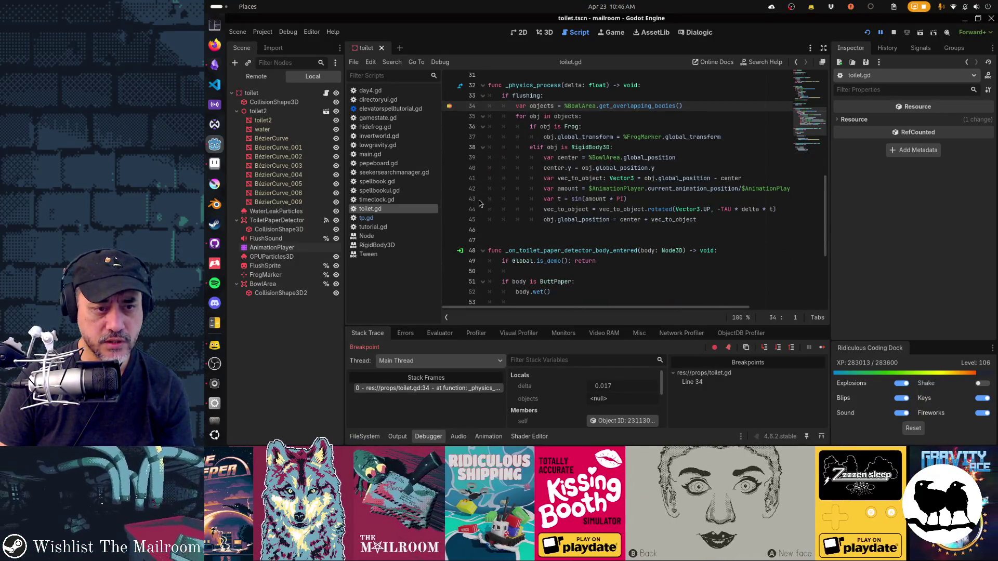
Add a breakpoint on toilet.gd line 42 and continue through the next breakpoint hits
left_click(451, 189)
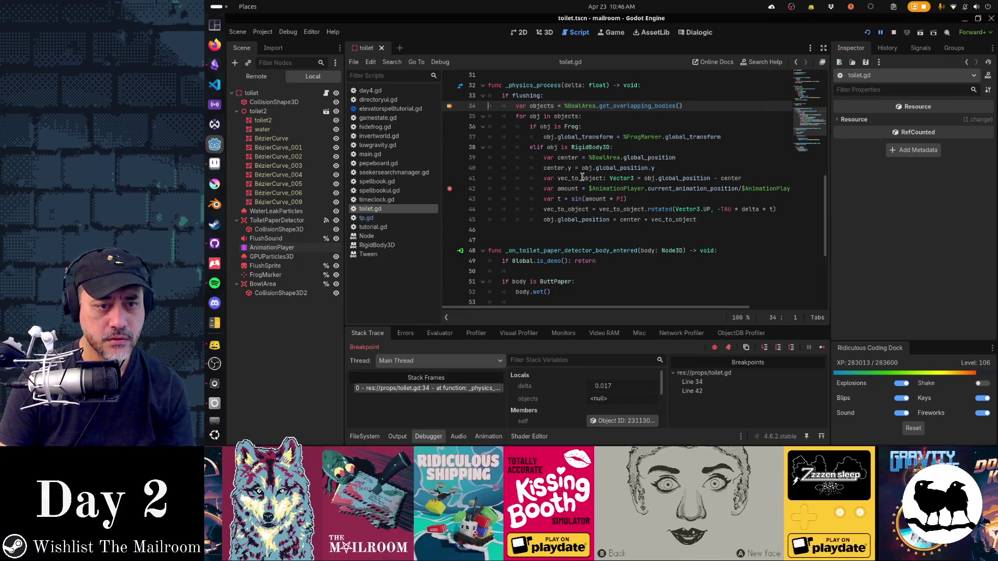
key("F12")
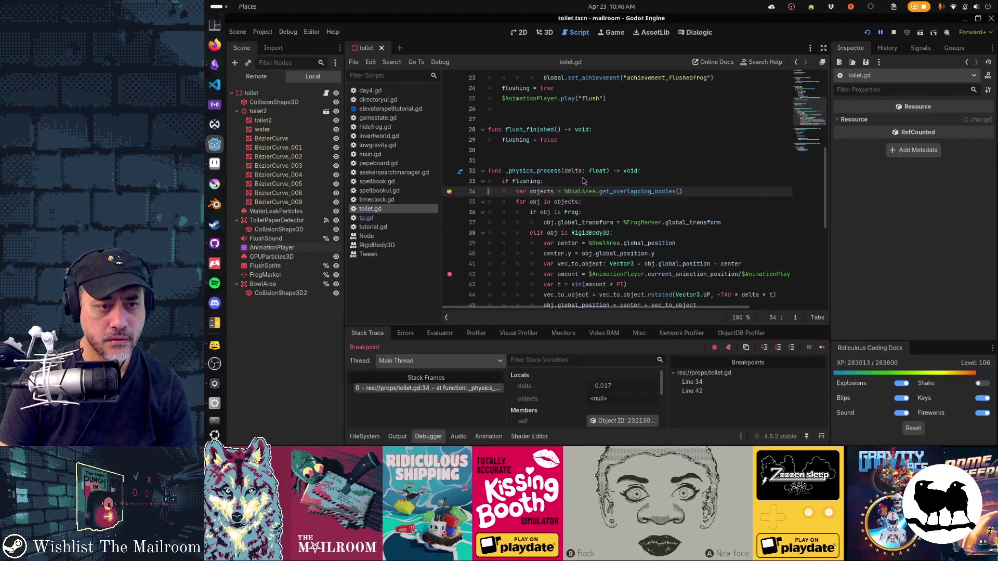
key("F12")
key("F12")
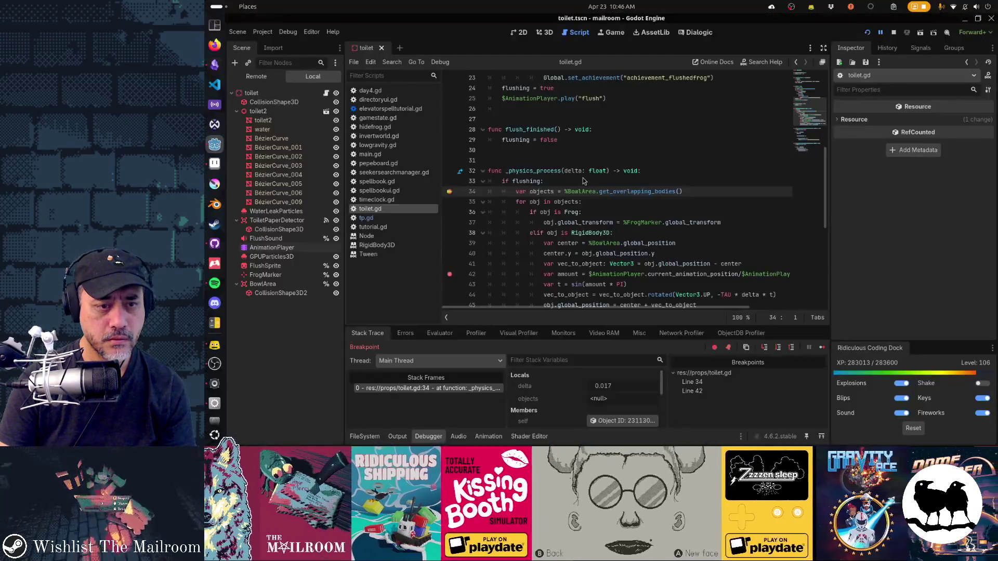
key("F12")
key("F12")
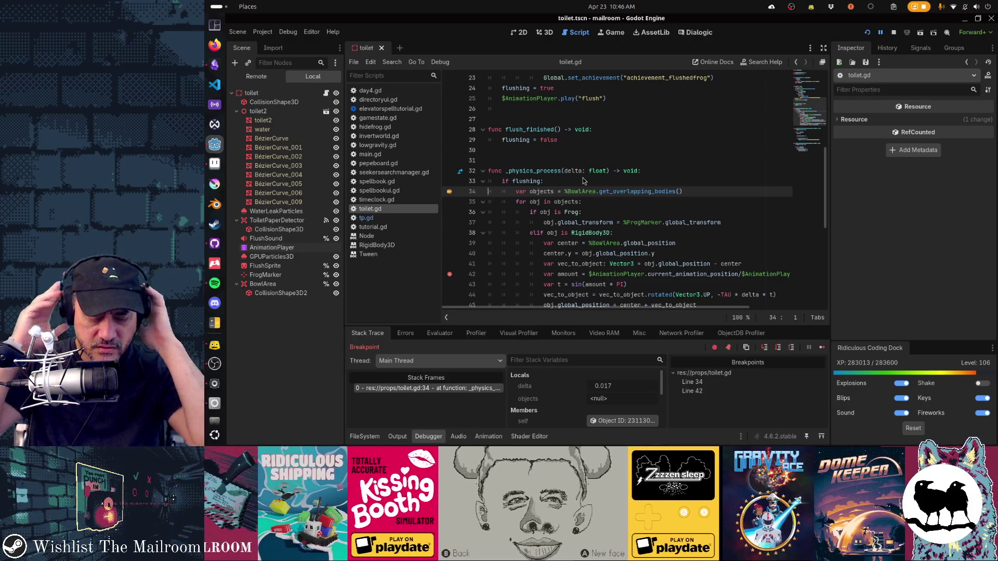
Step to the Frog check on line 36 and inspect the objects array's StaticBody3D in Locals
key("F10")
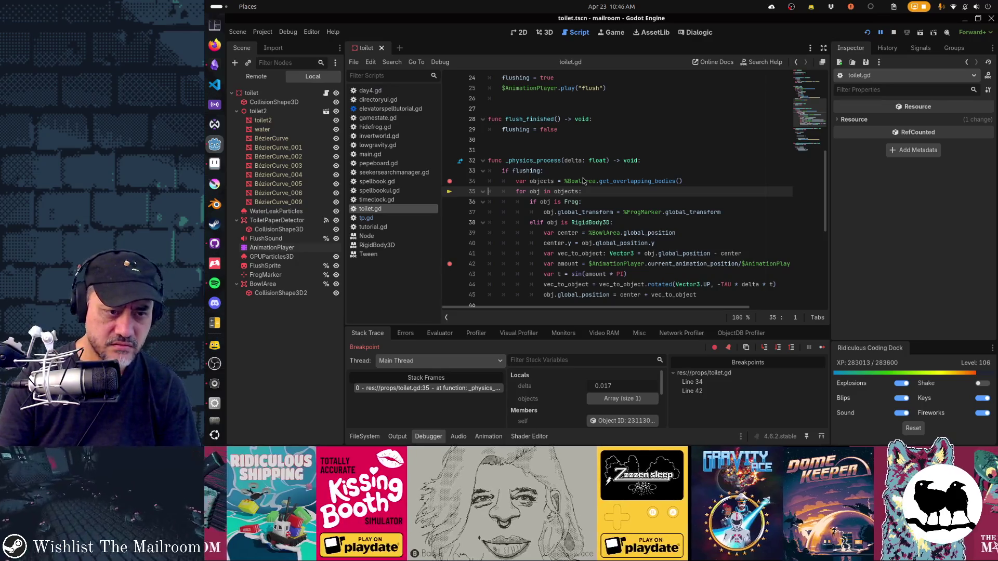
key("F10")
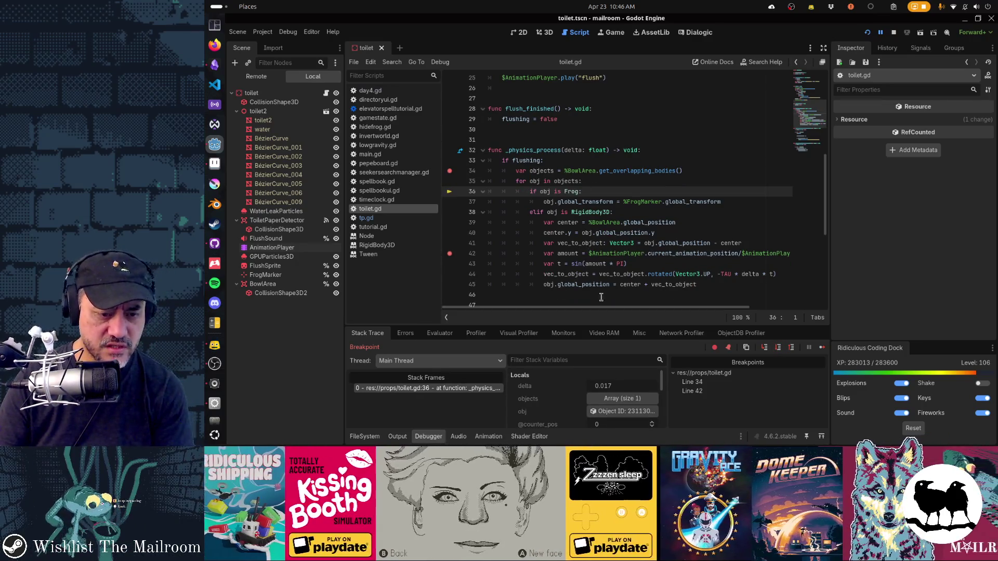
left_click(622, 399)
scroll(616, 390, "down", 1)
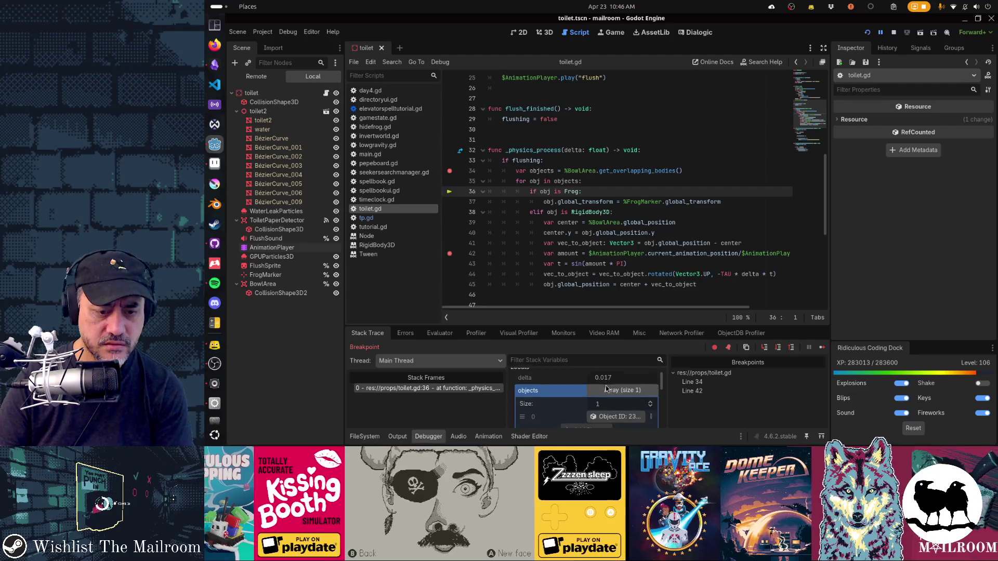
left_click(621, 405)
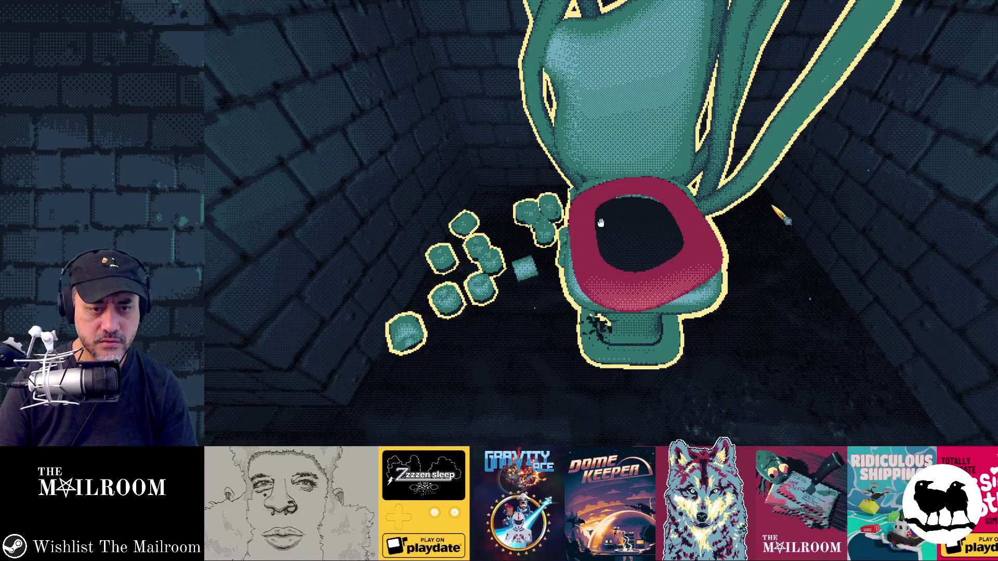
Remove the line 42 and line 34 breakpoints, resume with F12, and pause the game with Esc
left_click(677, 271)
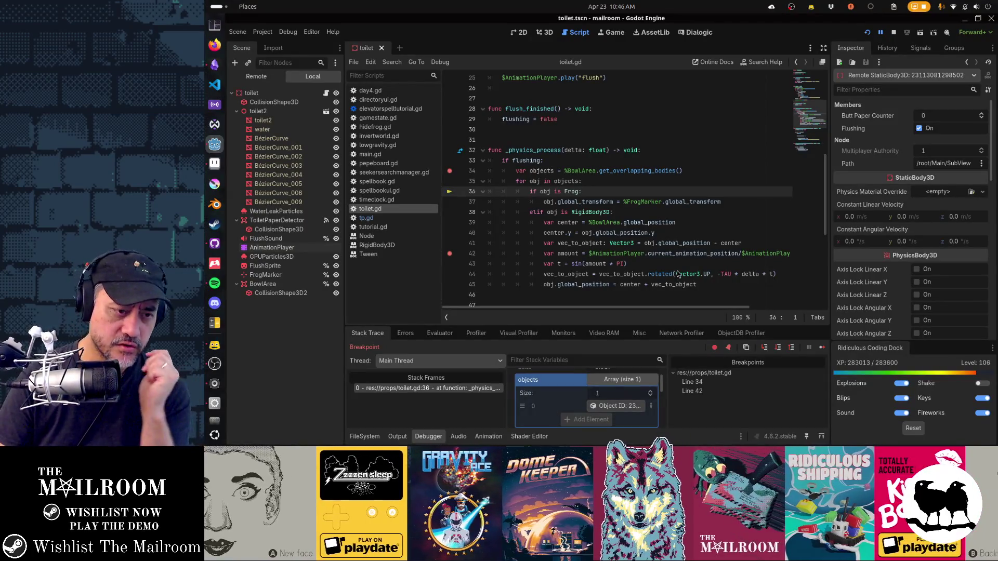
left_click(450, 254)
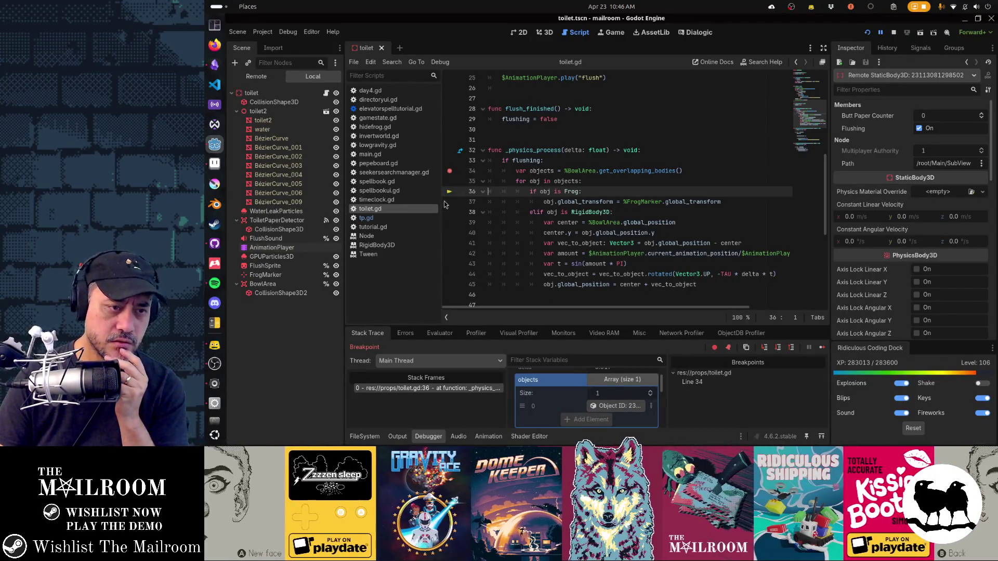
left_click(450, 171)
mouse_move(641, 225)
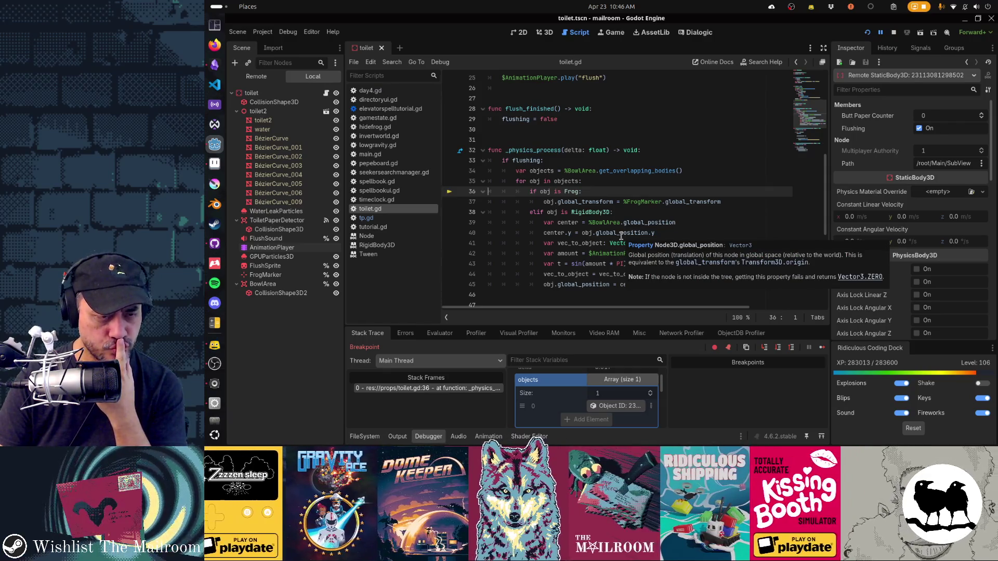
scroll(621, 236, "up", 2)
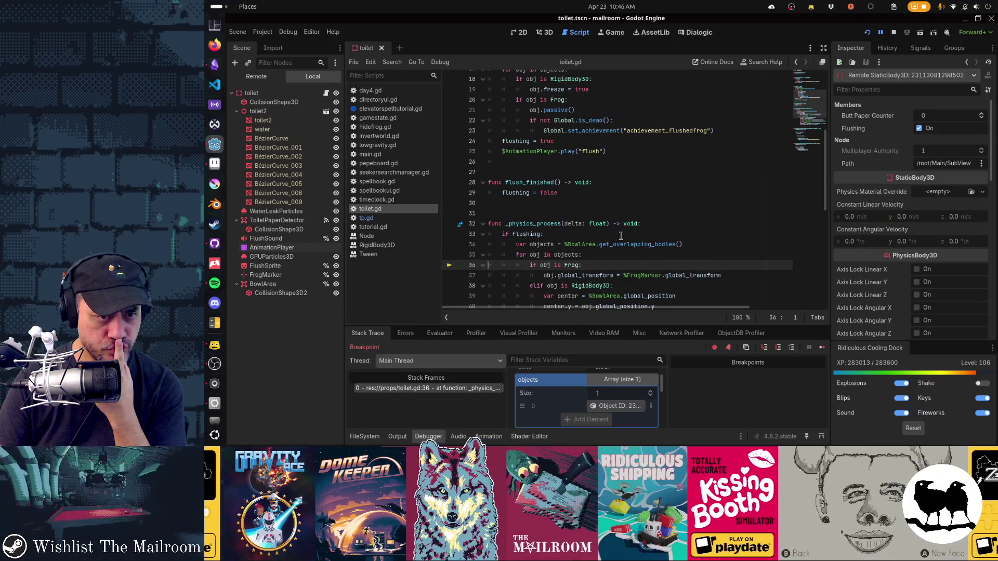
scroll(621, 236, "up", 1)
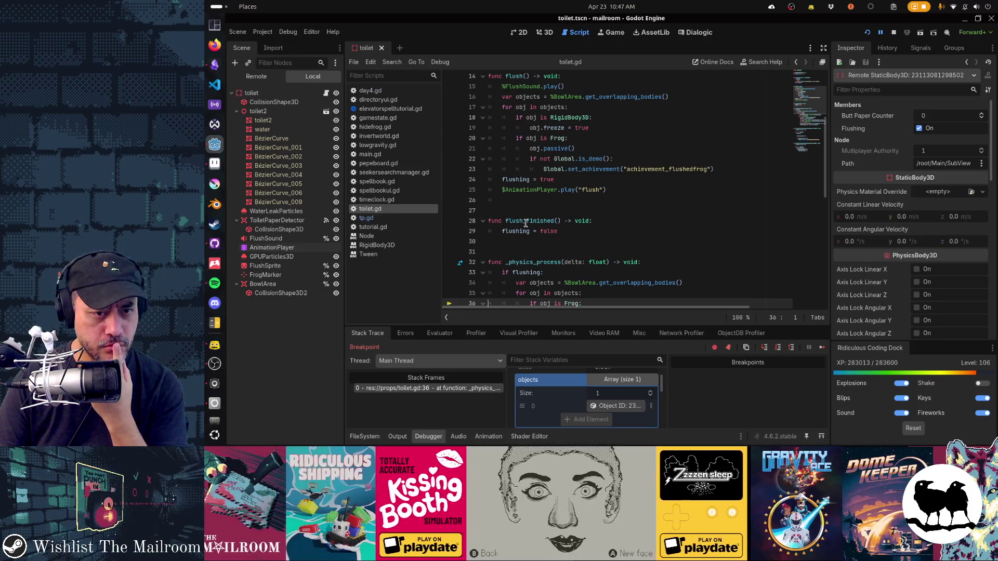
scroll(525, 223, "up", 4)
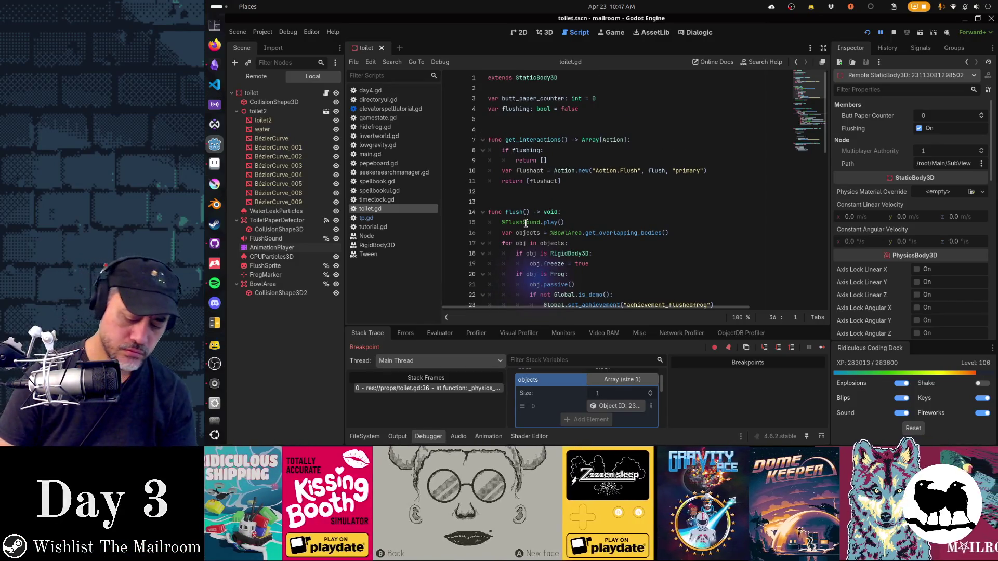
key("F12")
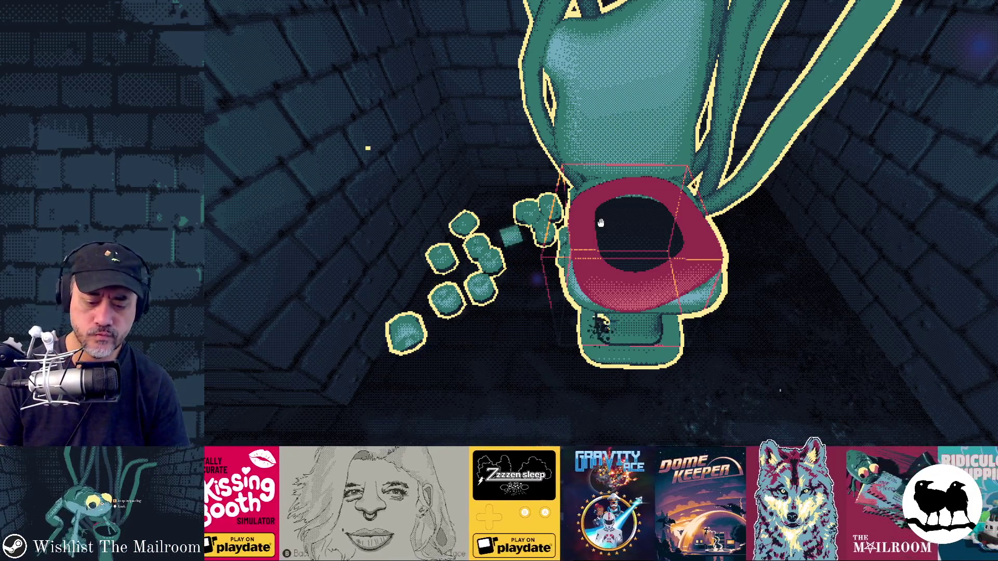
key("Escape")
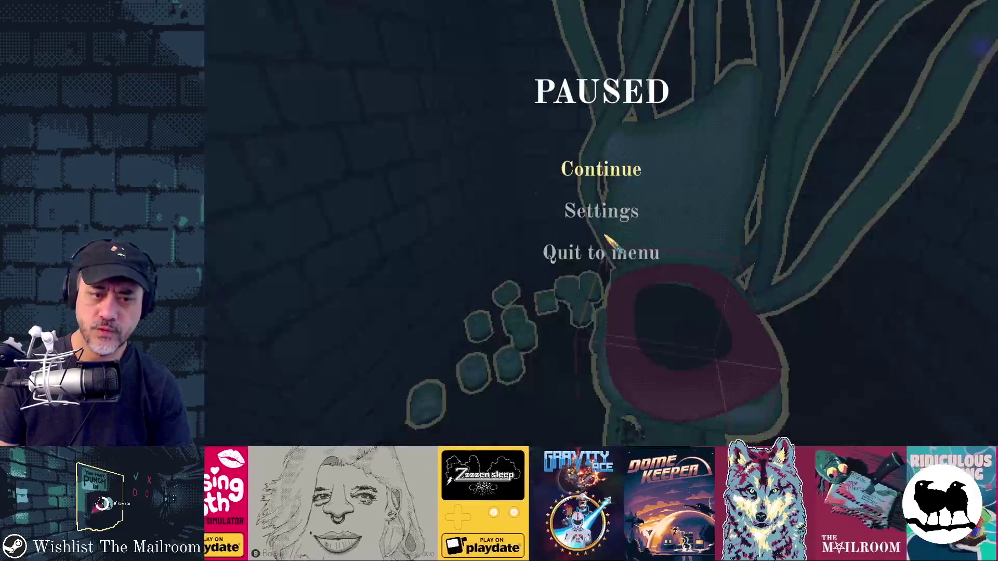
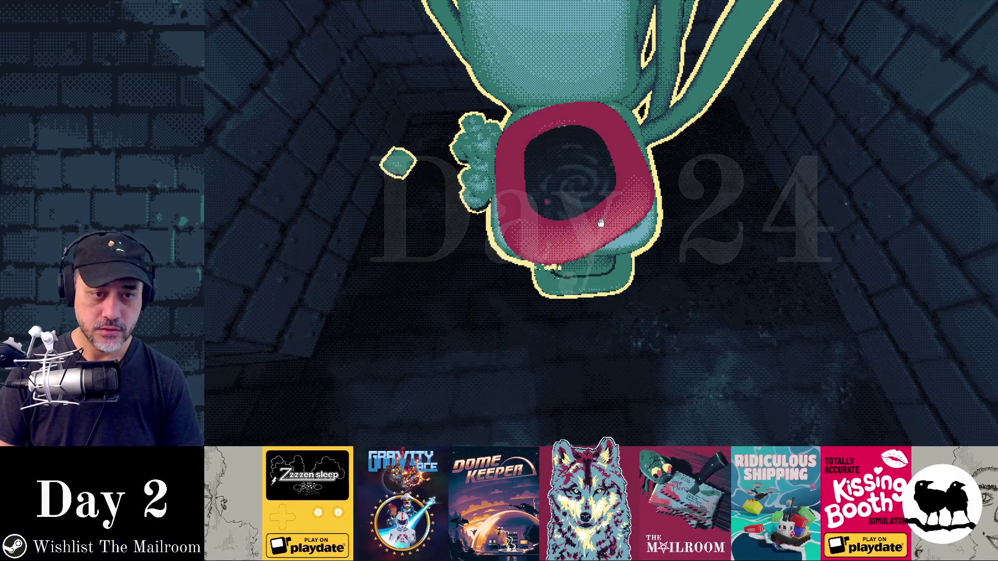
Flush the toilet in The Mailroom, then pause the game and return to the Godot editor
left_click(600, 223)
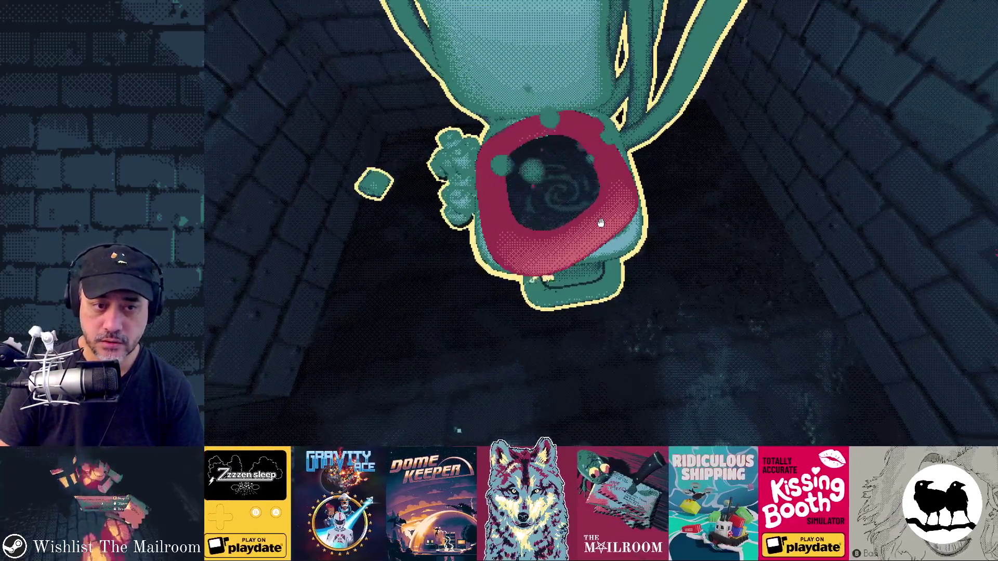
left_click(600, 224)
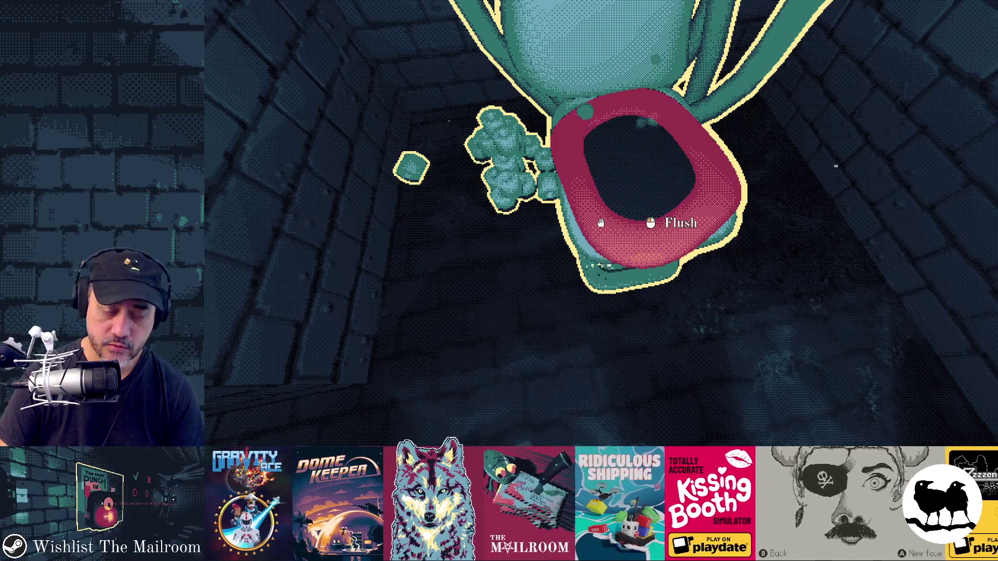
key("Escape")
key("alt+Tab")
key("alt+Tab")
key("alt+Tab")
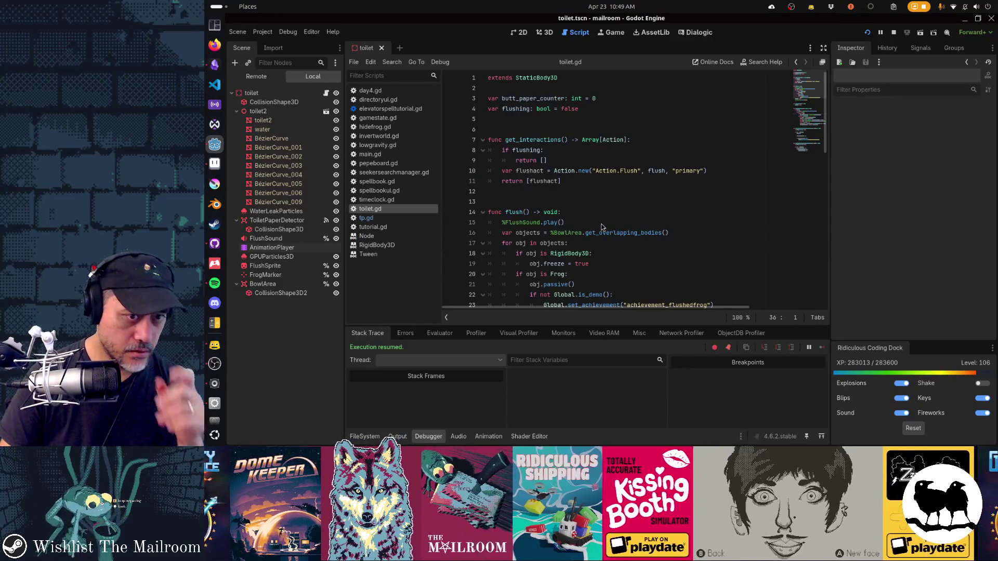
Review the flush callback and flush() body in toilet.gd, then show the flush animation timeline
double_click(651, 170)
scroll(655, 198, "down", 3)
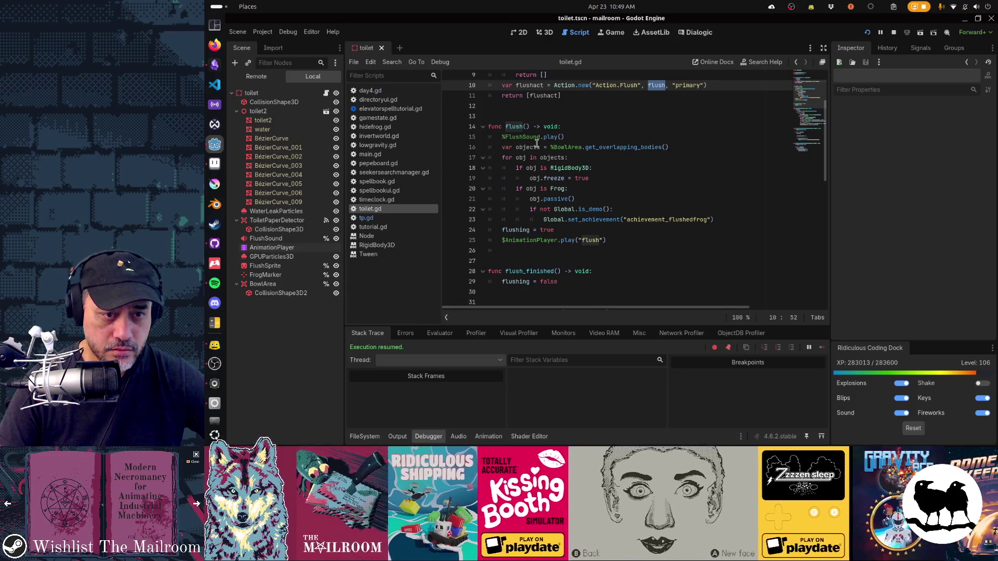
left_click_drag(537, 143, 600, 221)
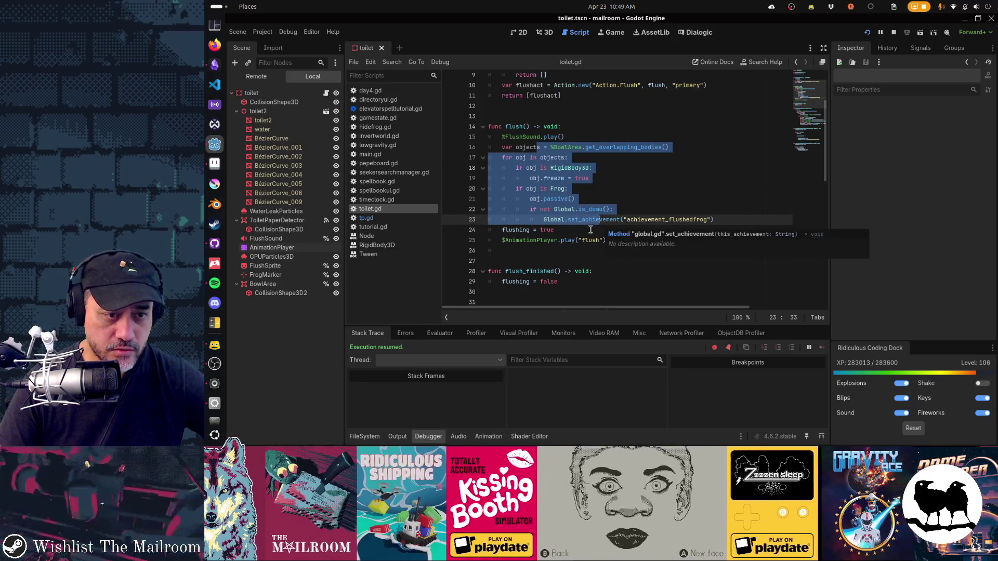
left_click(517, 231)
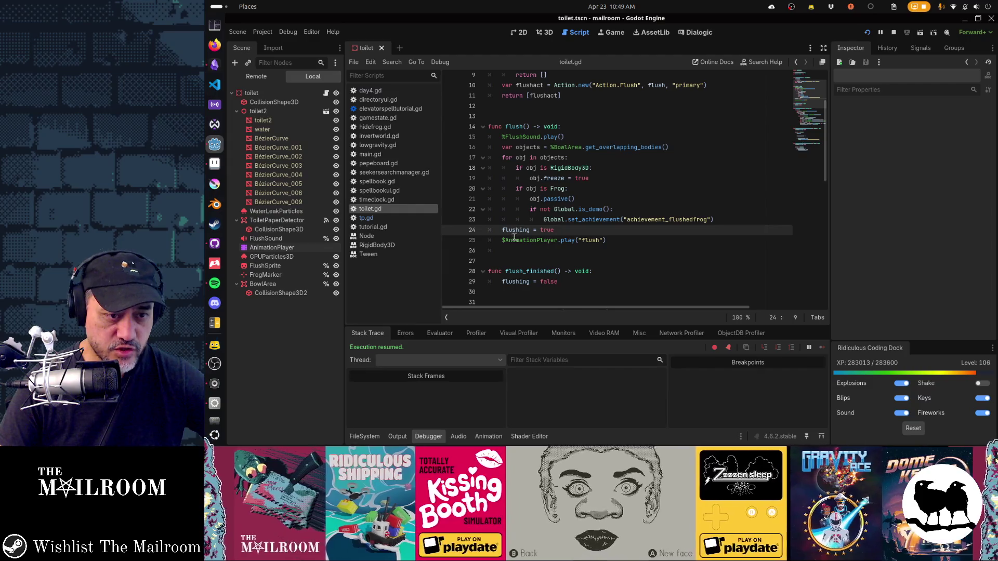
left_click_drag(512, 241, 631, 238)
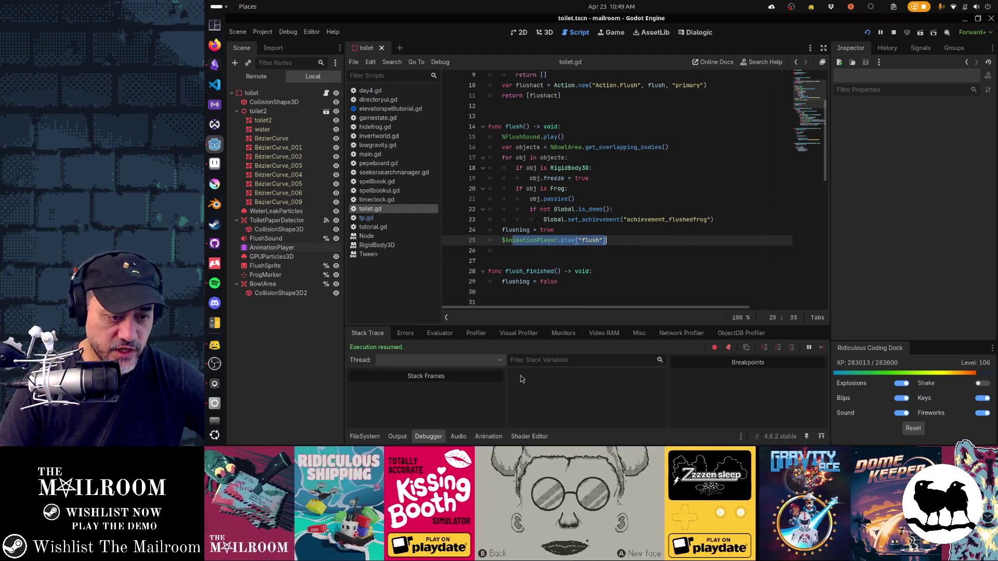
left_click(489, 436)
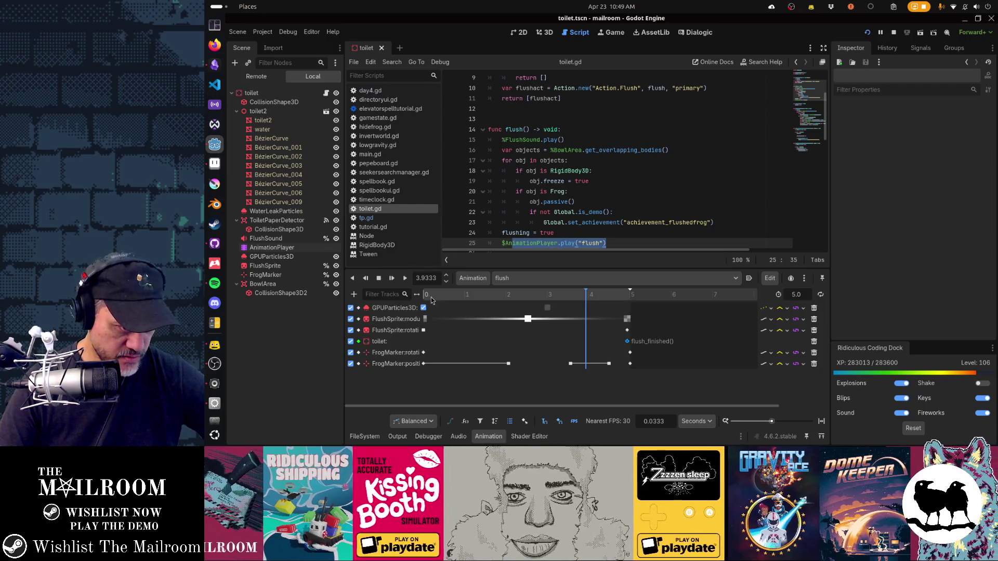
left_click(422, 296)
left_click_drag(421, 300, 629, 303)
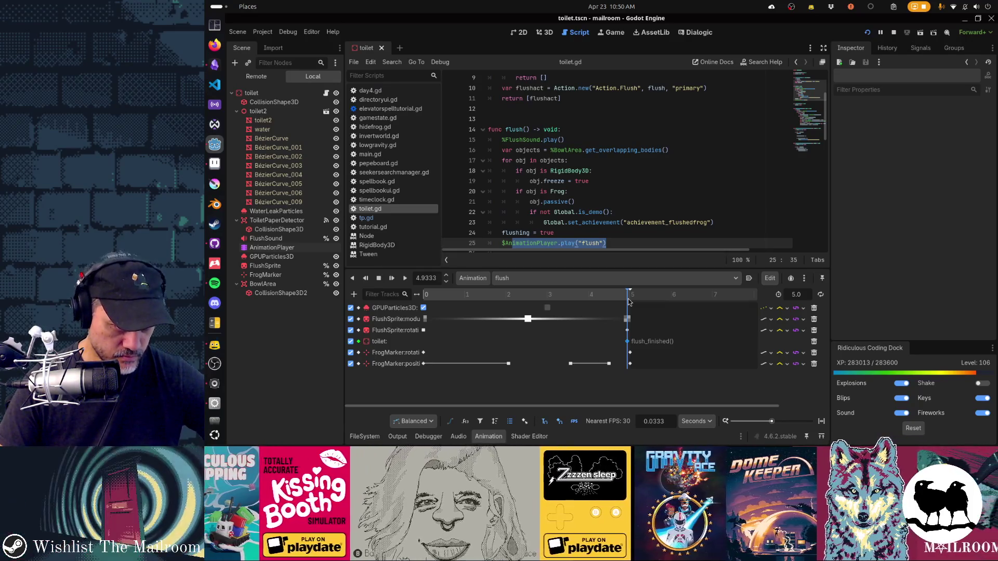
left_click_drag(629, 302, 643, 302)
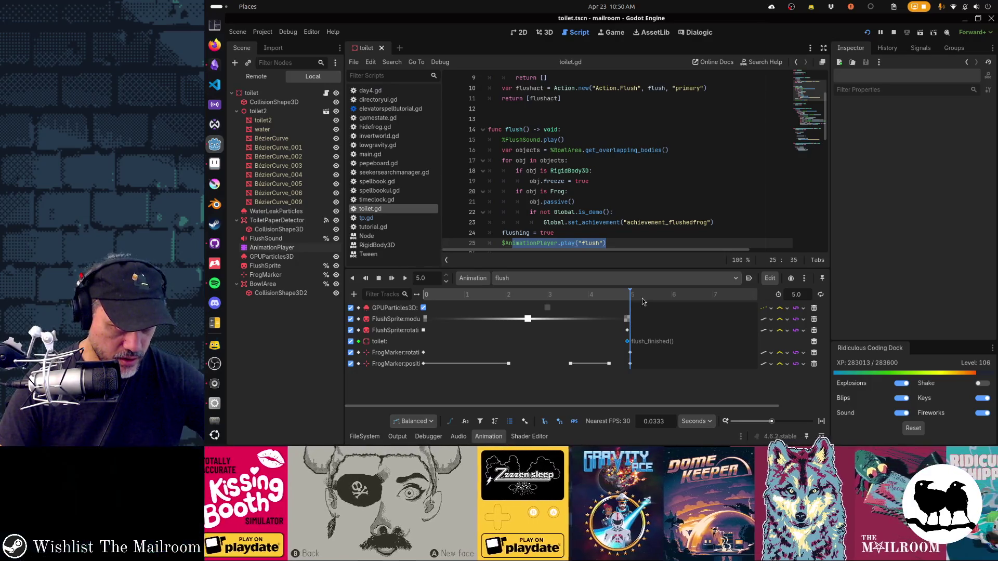
scroll(576, 167, "down", 5)
double_click(515, 133)
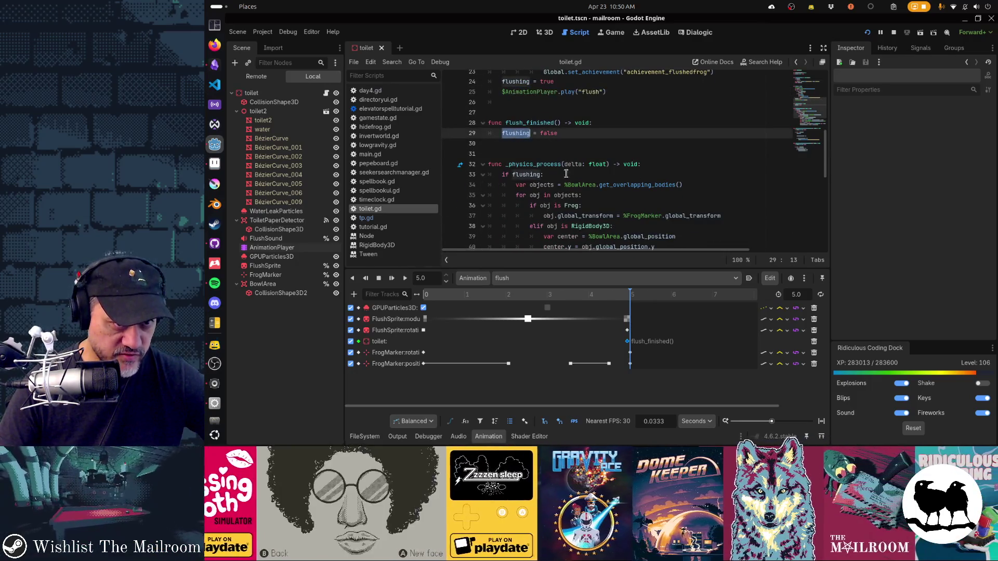
scroll(589, 196, "up", 4)
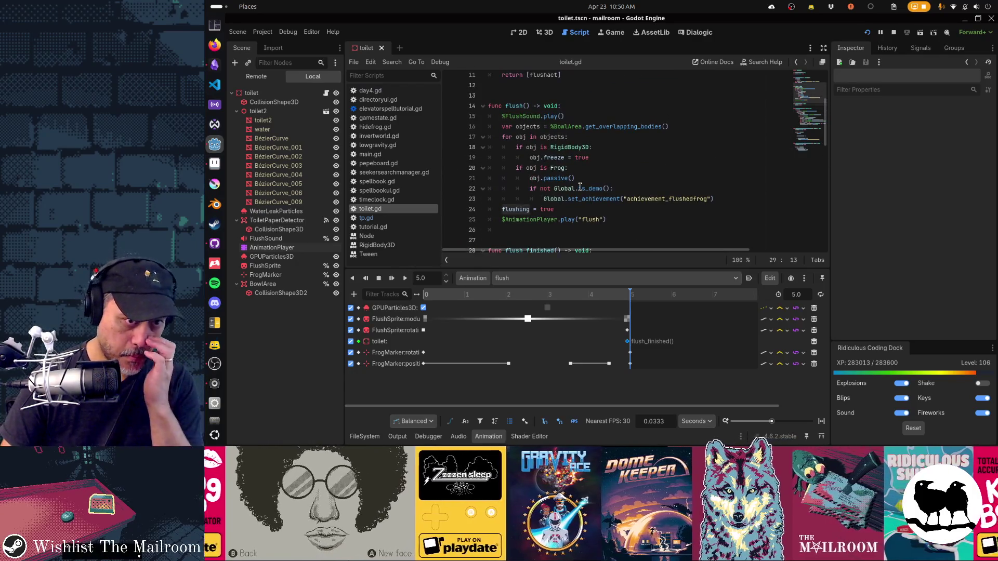
scroll(581, 187, "up", 3)
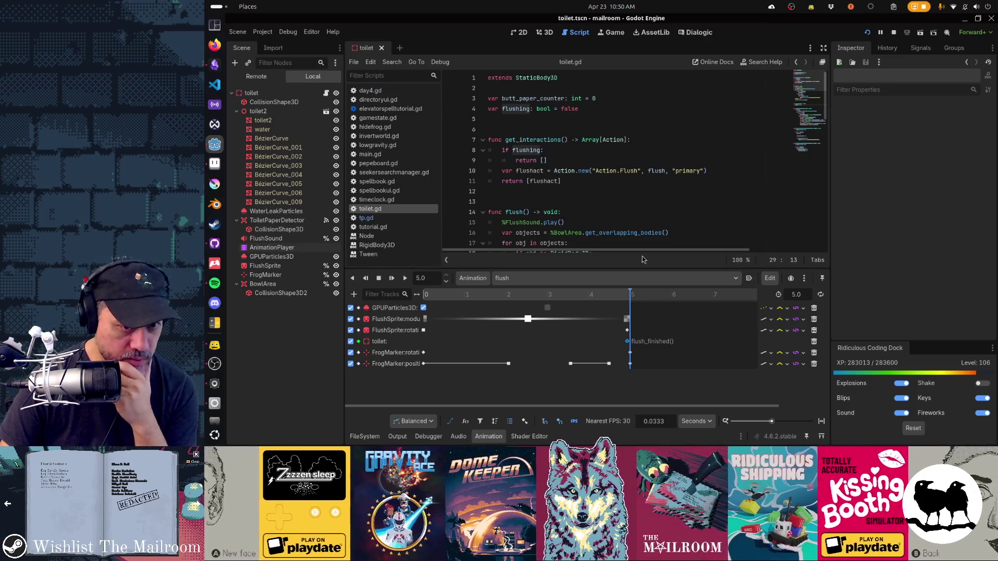
mouse_move(627, 344)
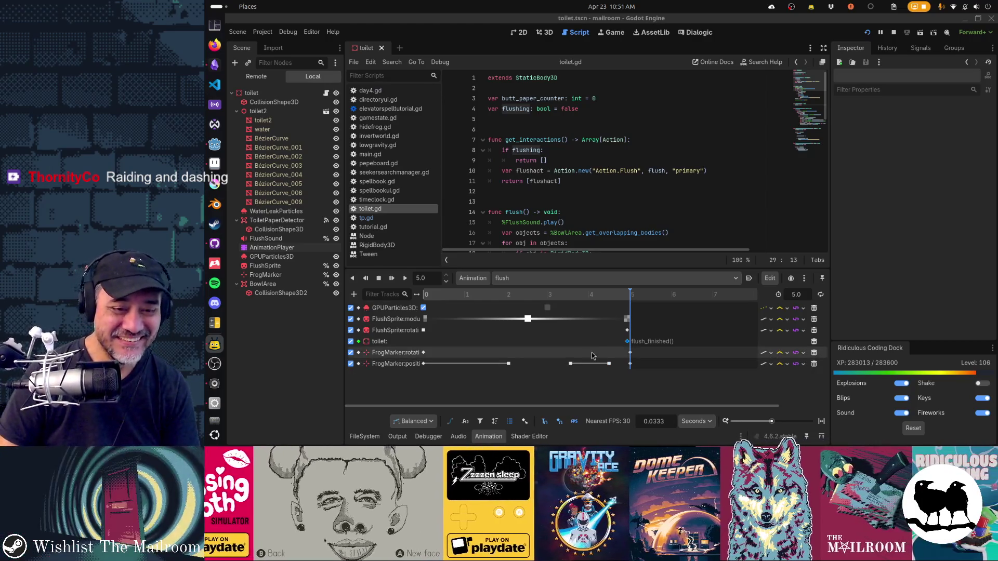
left_click(627, 320)
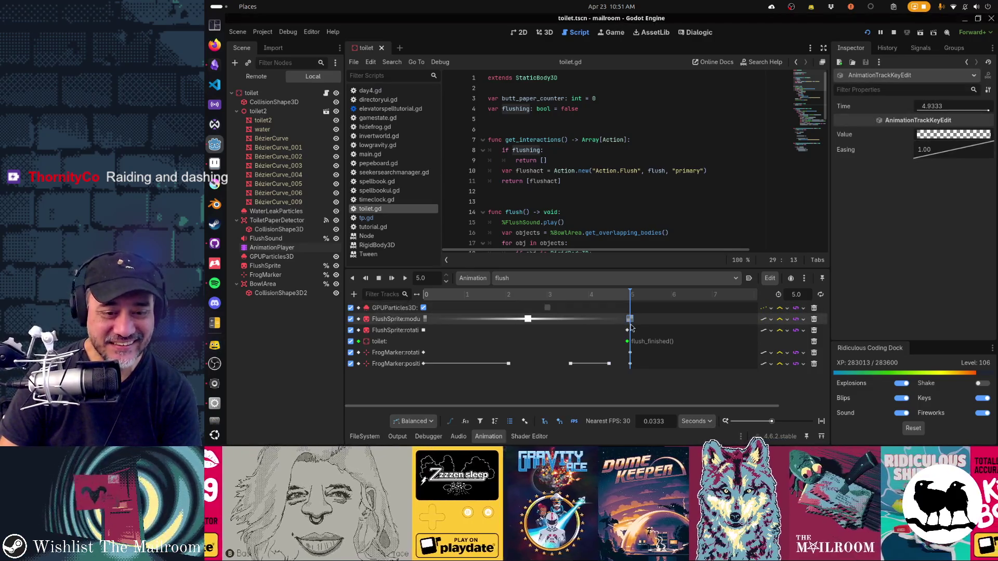
left_click_drag(631, 328, 631, 341)
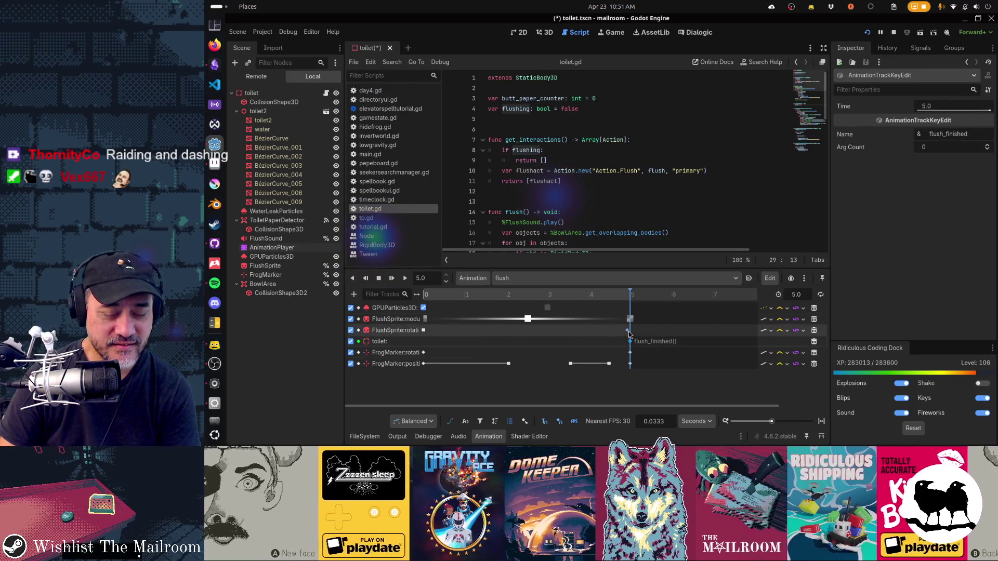
key("ctrl+z")
key("ctrl+z")
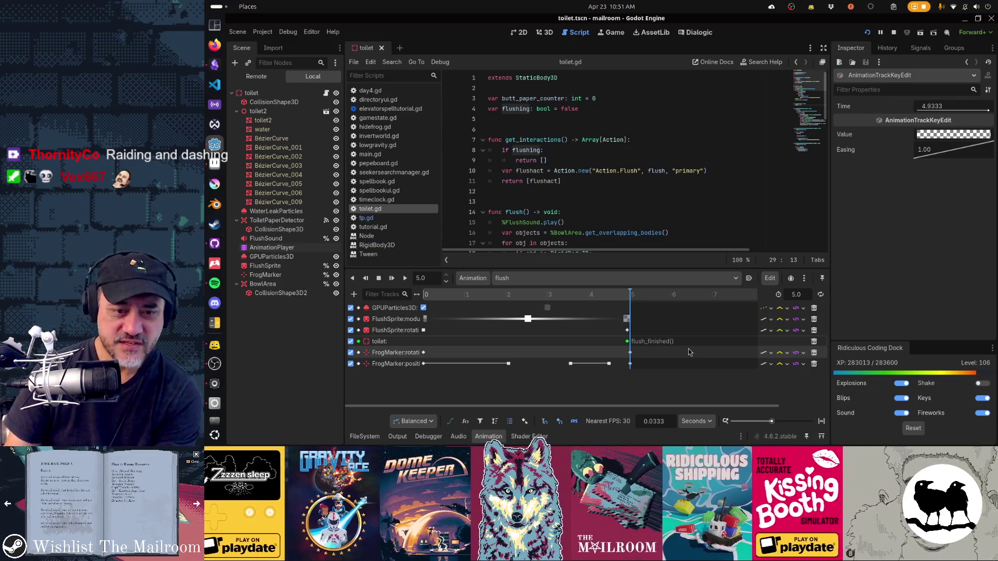
mouse_move(473, 294)
left_mouse_down()
mouse_move(590, 295)
mouse_move(630, 306)
left_mouse_up()
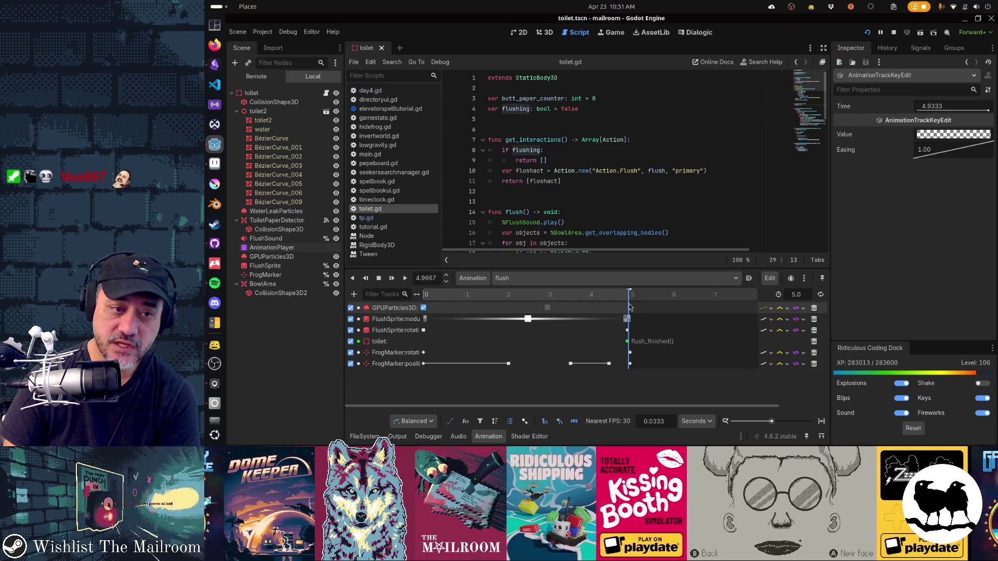
mouse_move(630, 336)
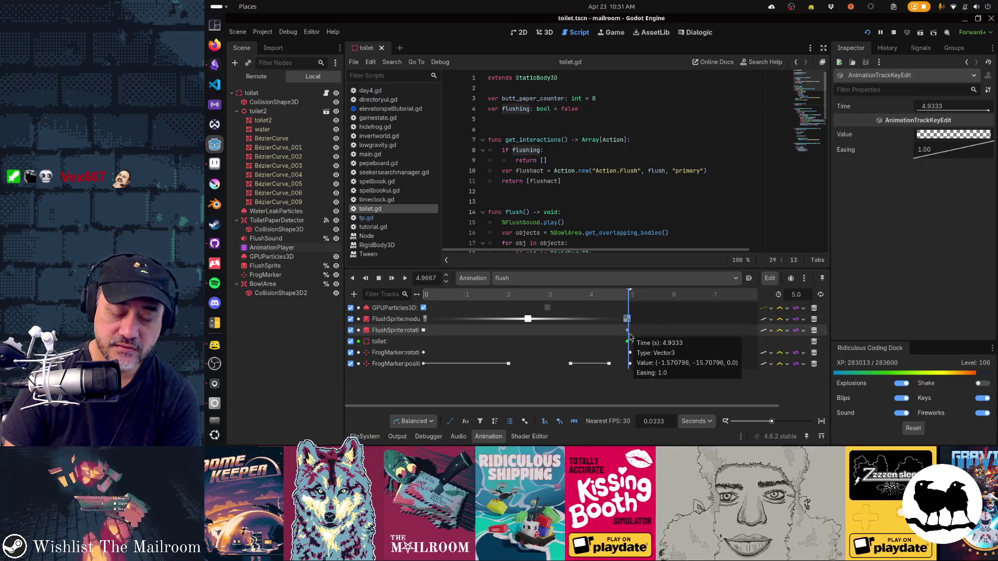
left_click(624, 300)
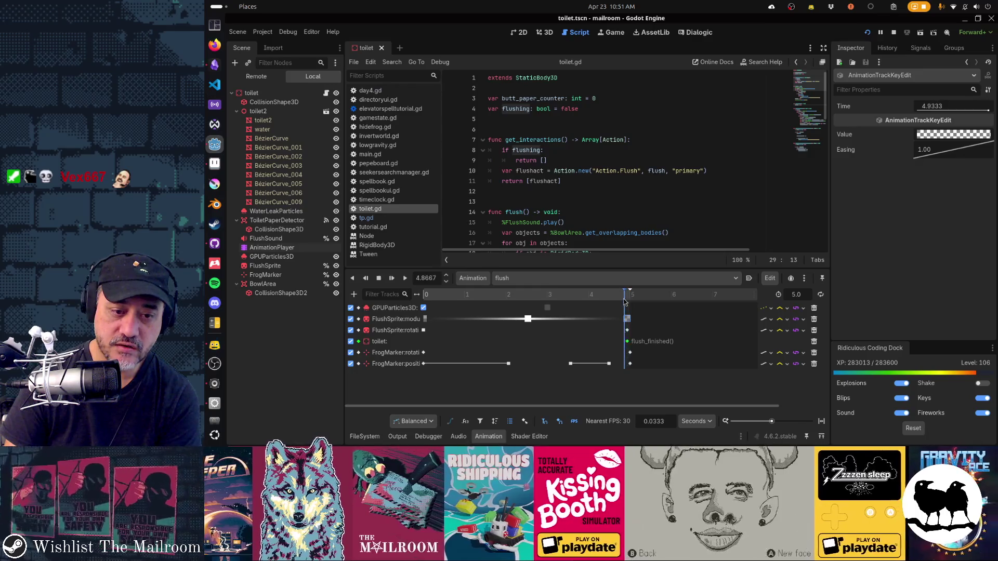
mouse_move(624, 301)
left_mouse_down()
mouse_move(606, 301)
mouse_move(630, 301)
left_mouse_up()
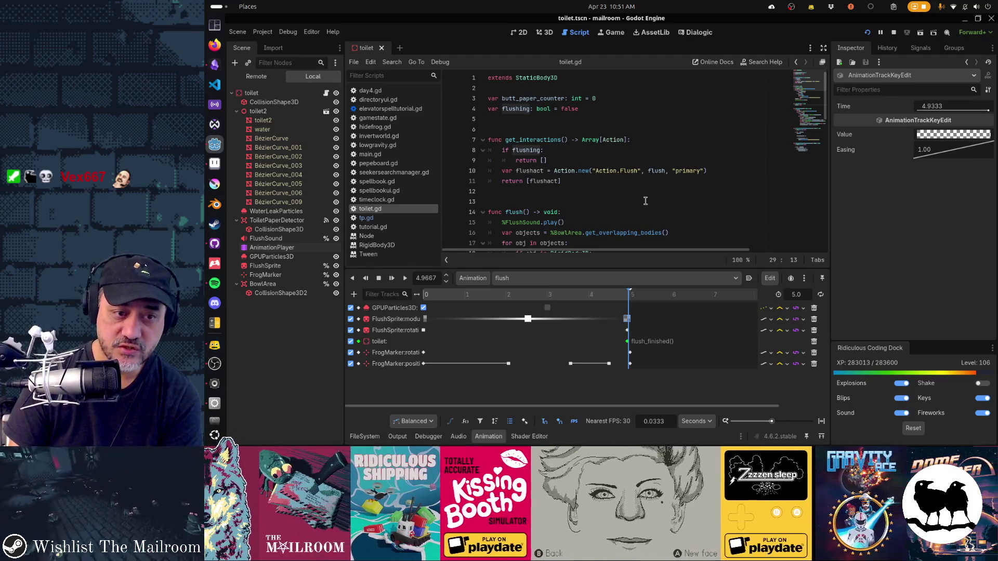
scroll(645, 200, "down", 2)
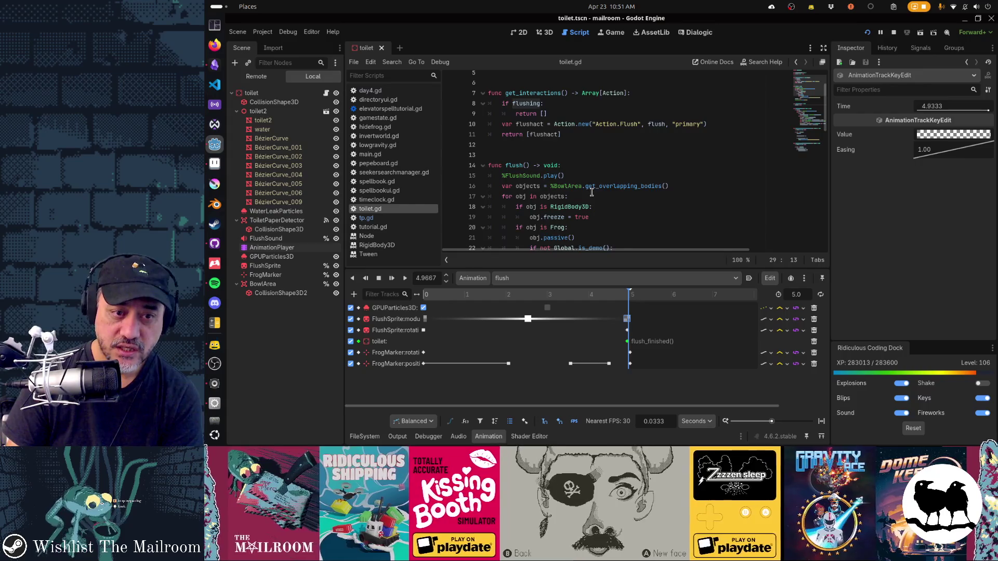
scroll(591, 192, "down", 2)
scroll(592, 193, "down", 1)
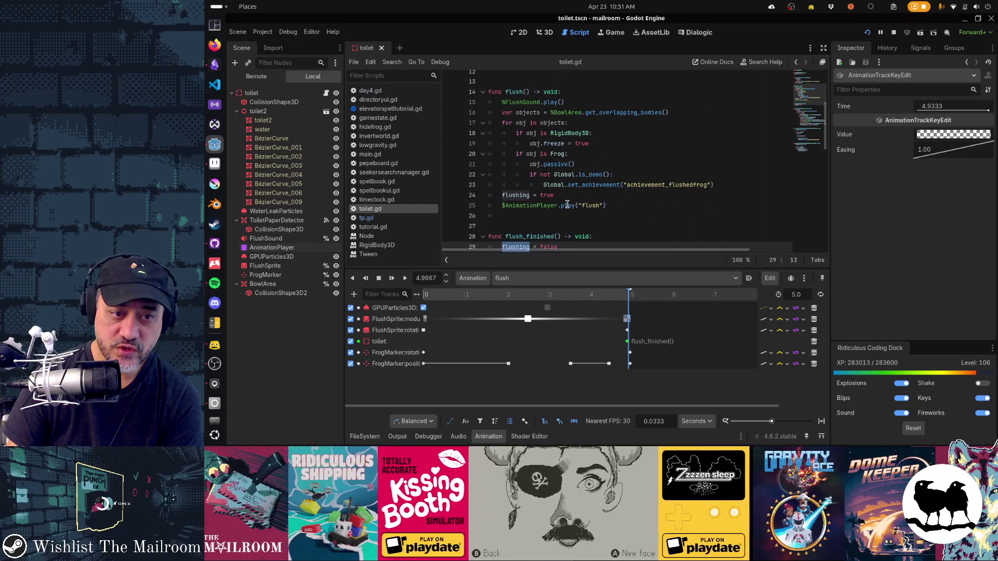
mouse_move(567, 204)
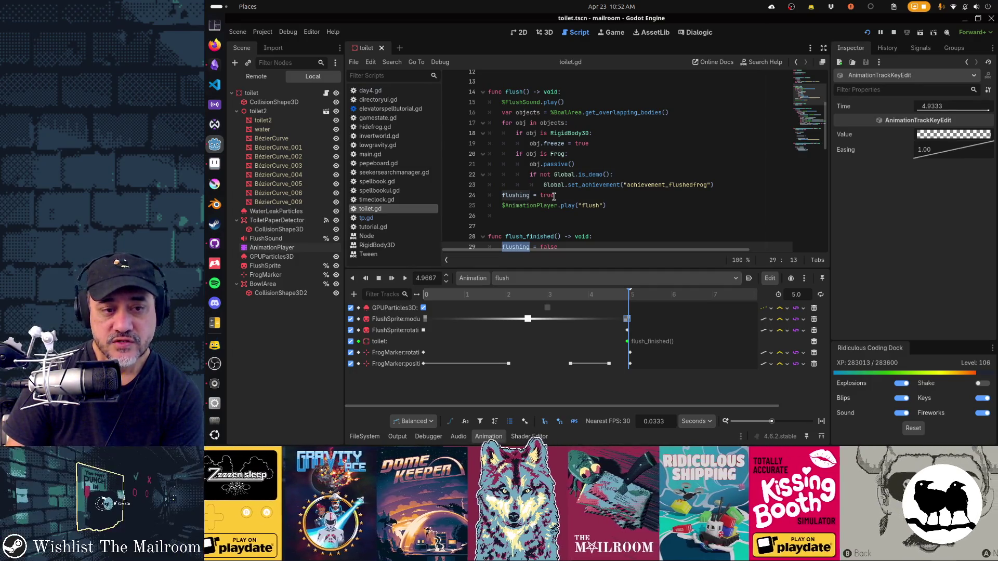
Move the FlushSprite keys and the flush_finished call key to the 5.0 s end
left_click_drag(631, 297, 636, 298)
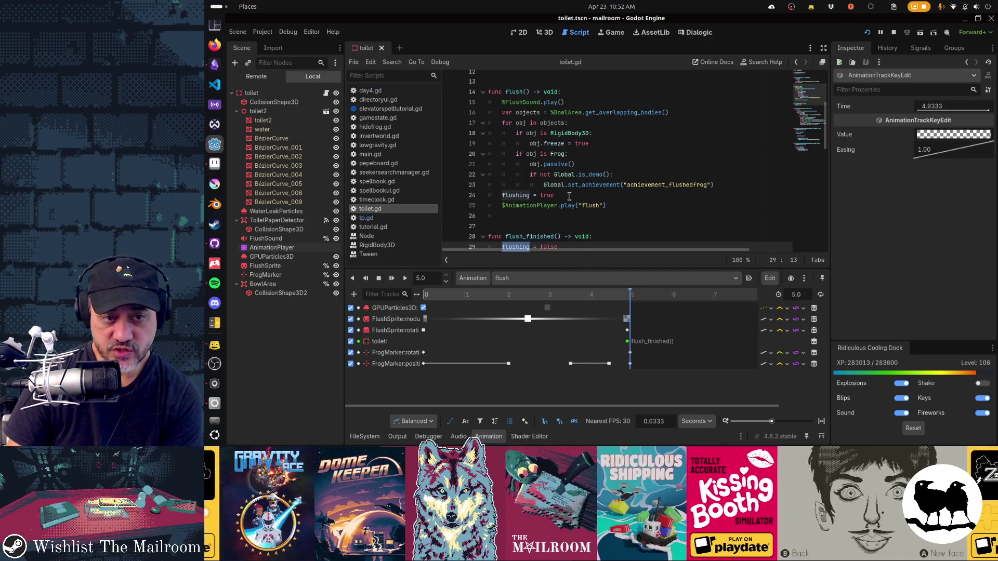
left_click_drag(628, 342, 630, 343)
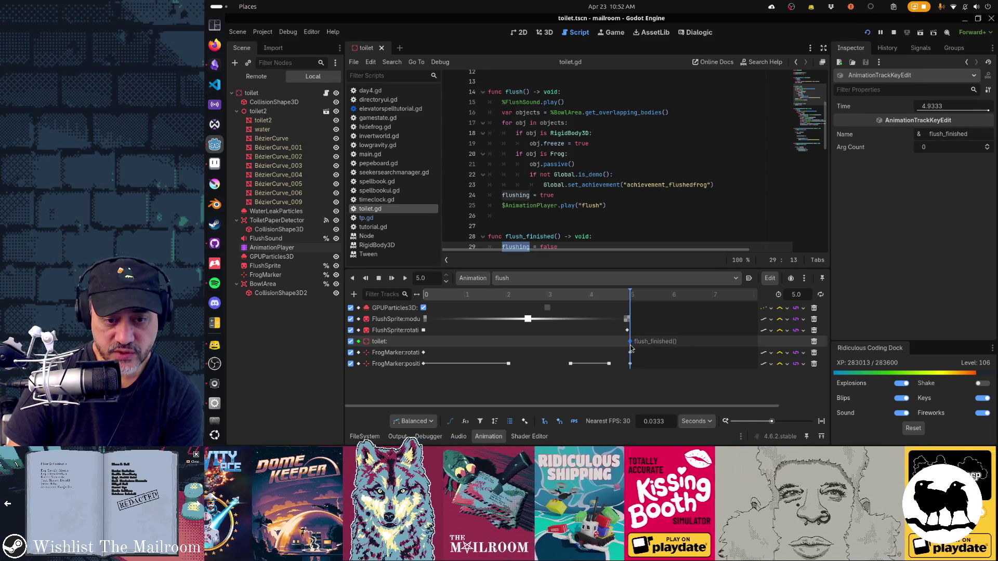
left_click(628, 331)
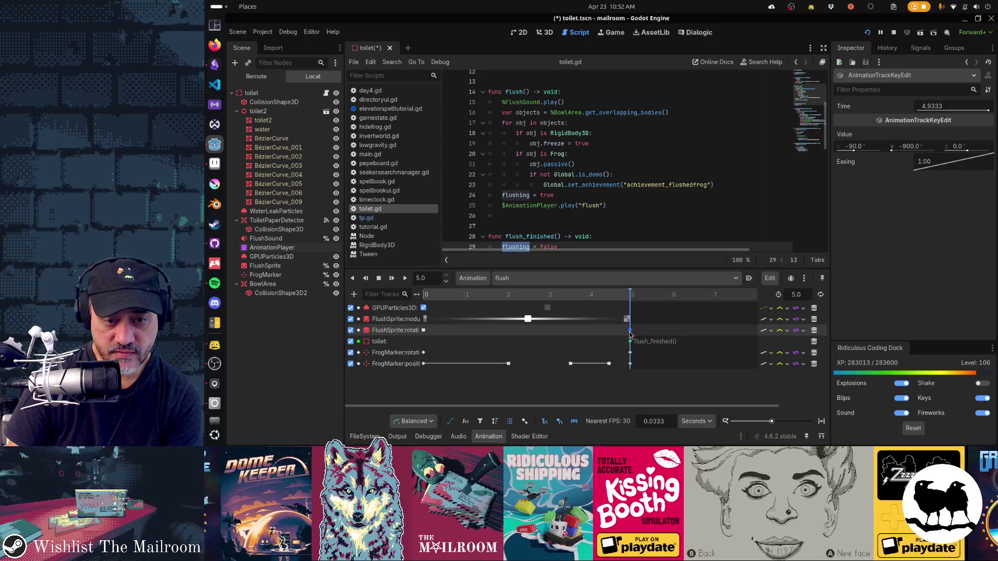
left_click(629, 319)
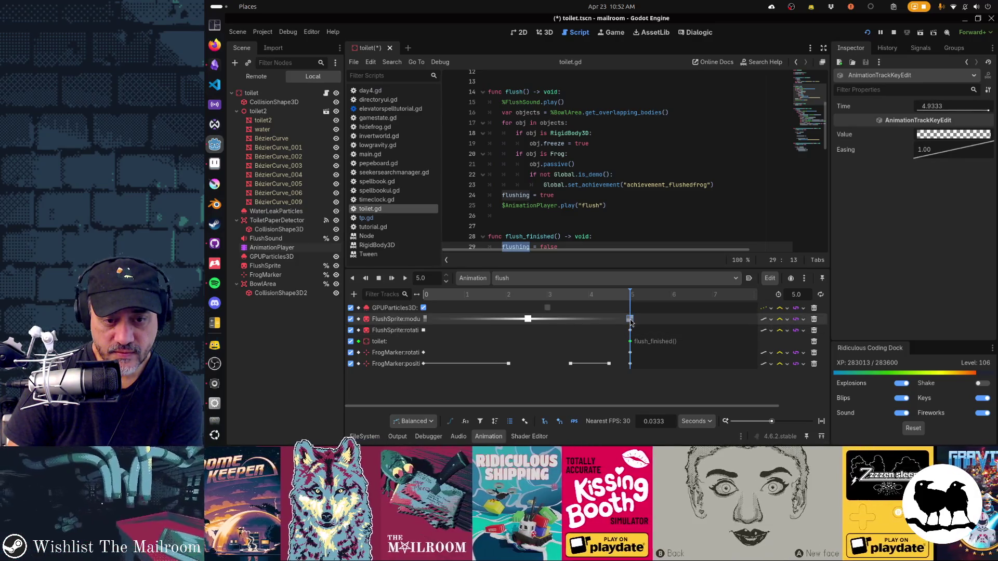
left_click_drag(631, 323, 632, 322)
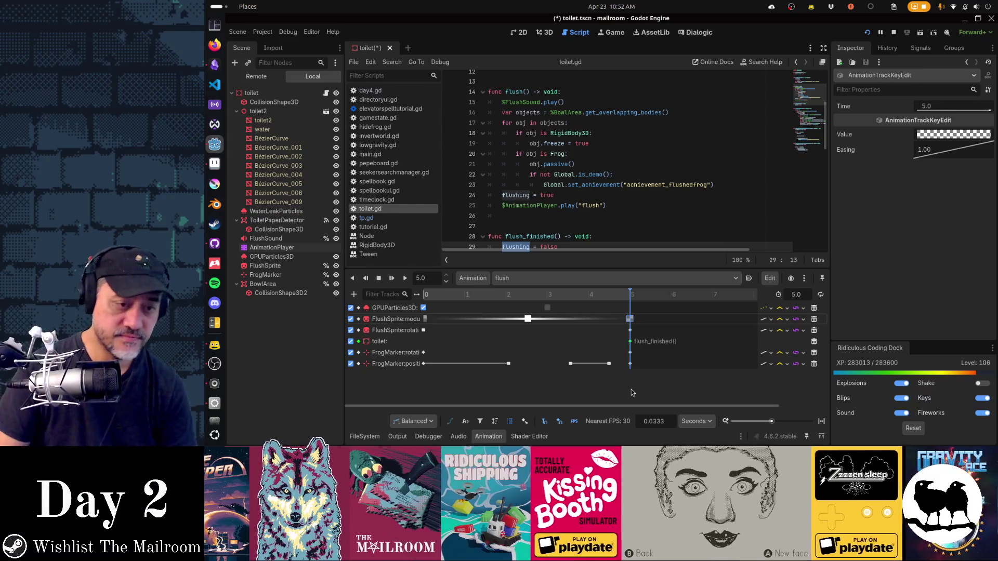
Save toilet.tscn and bring the paused Mailroom game to the front
key("ctrl+s")
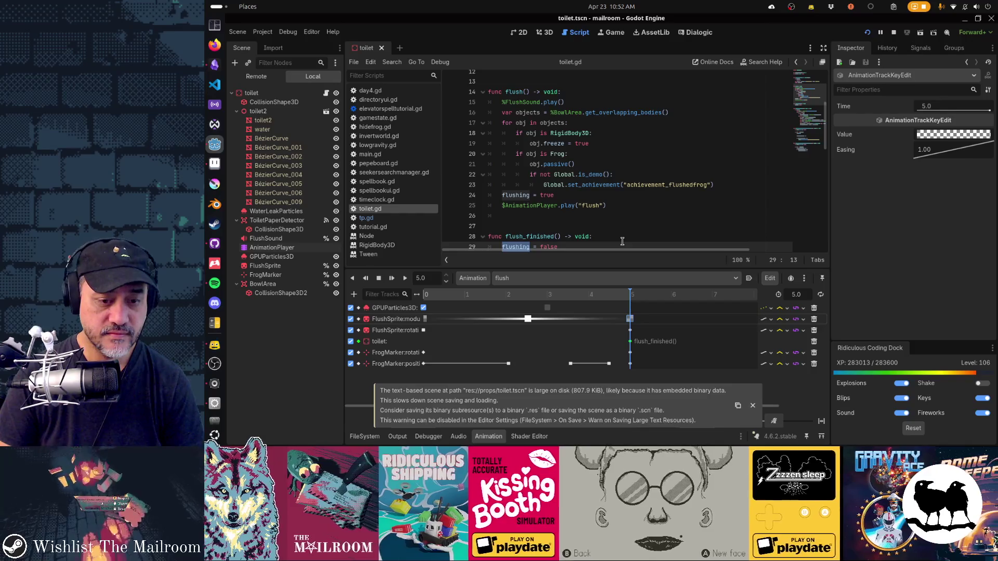
key("alt+Tab")
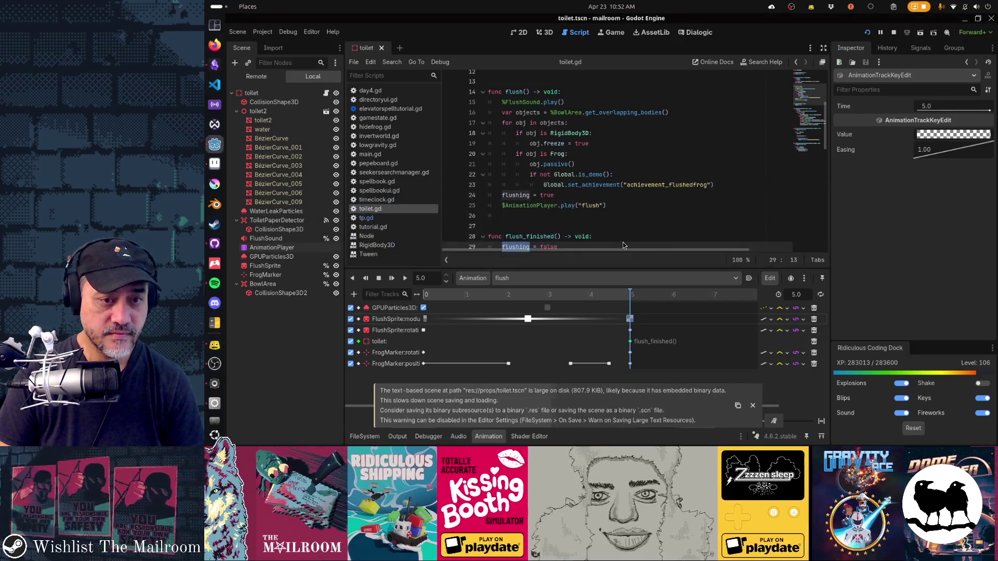
key("alt+Tab")
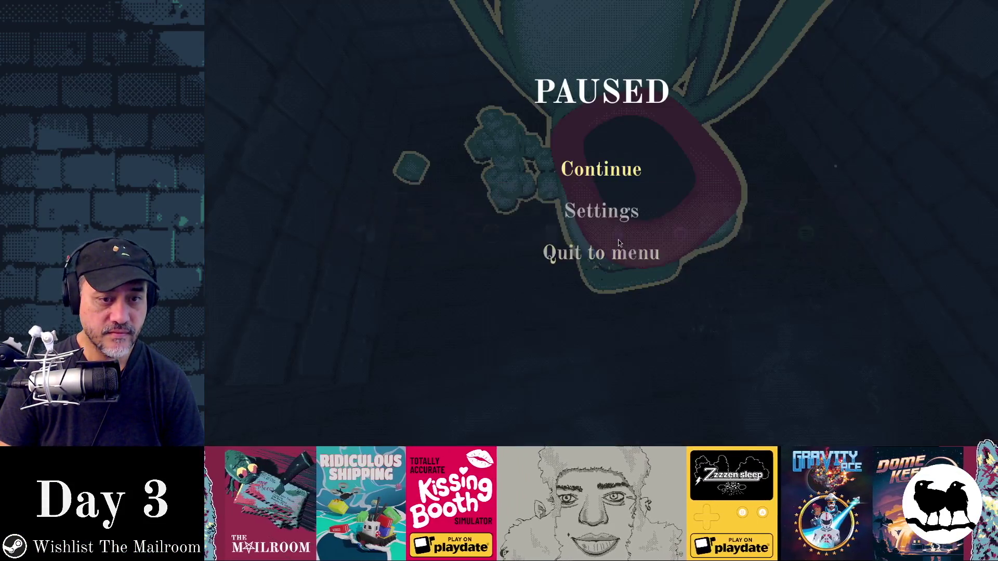
Resume the game, pick up the toilet paper roll and flush the toilet to test the fix
left_click(605, 177)
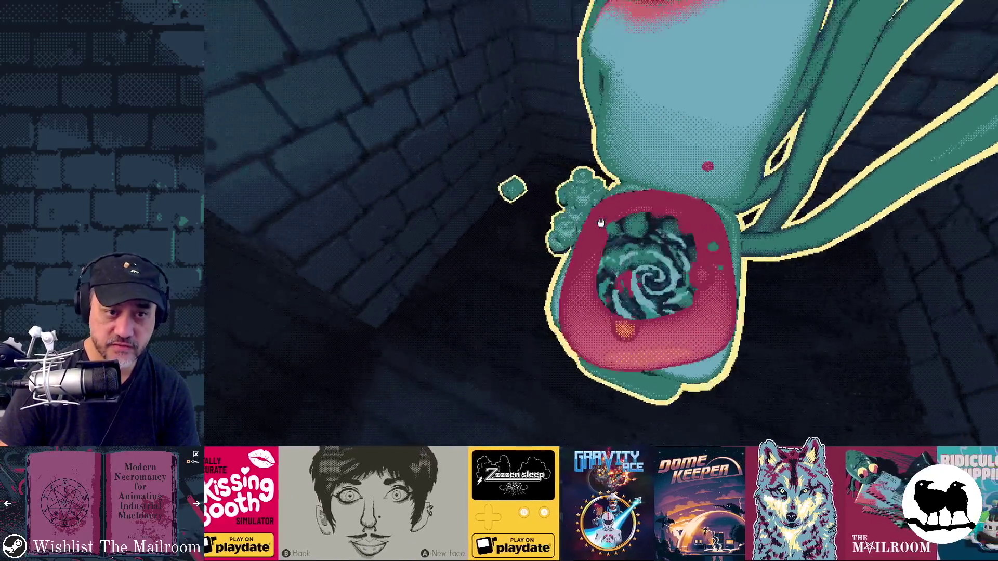
left_click(601, 223)
left_click(601, 223)
left_click(601, 223)
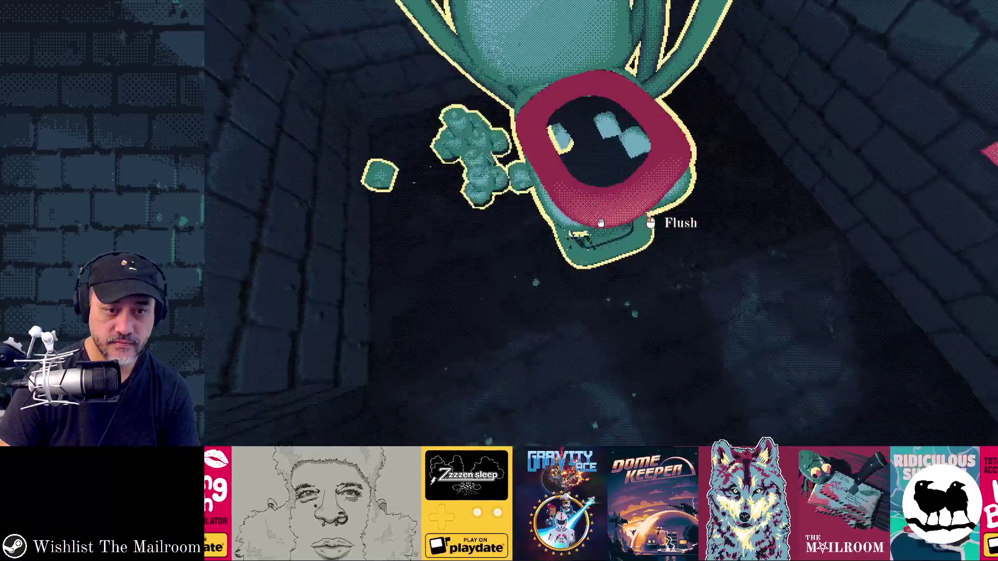
left_click(600, 223)
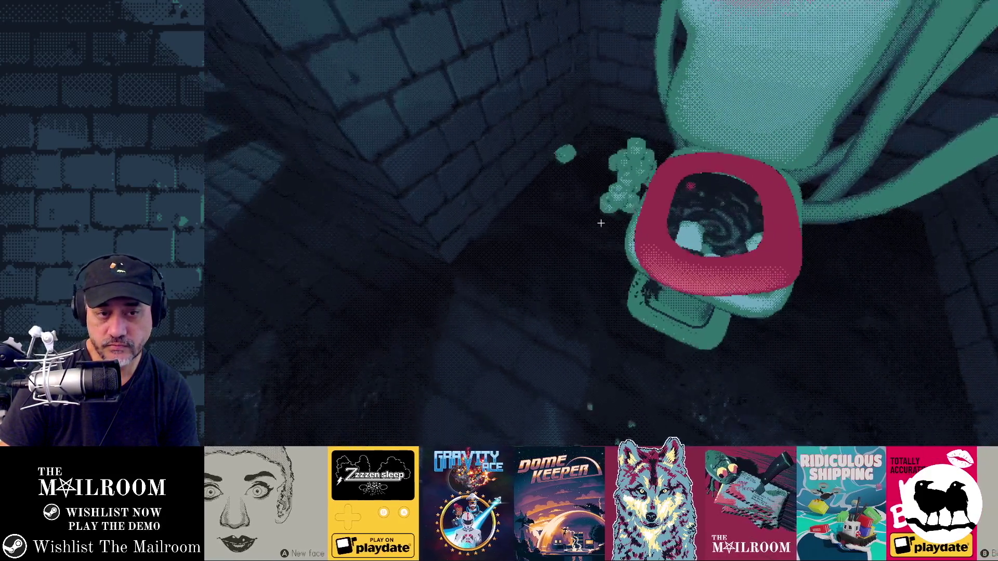
left_click(600, 223)
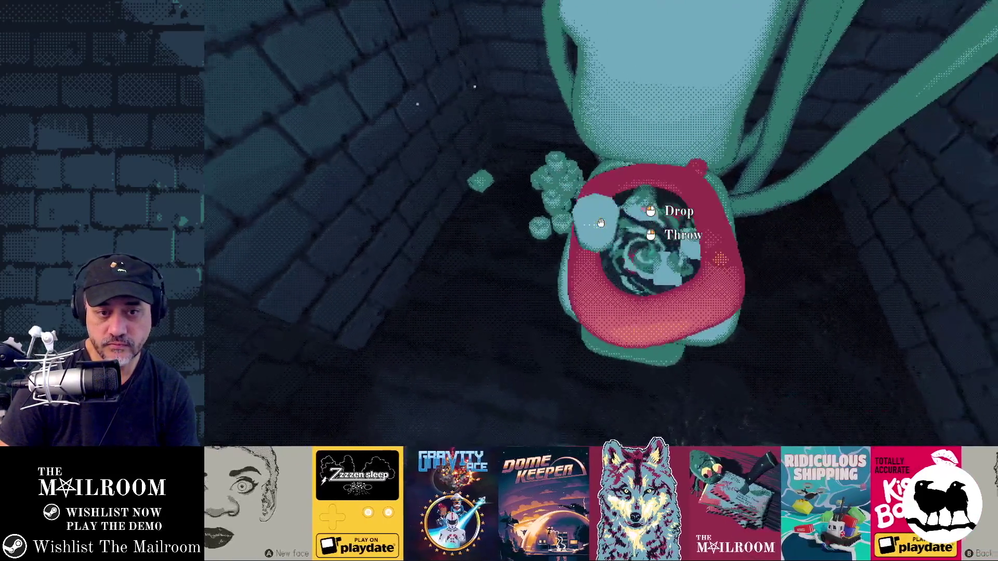
left_click(600, 223)
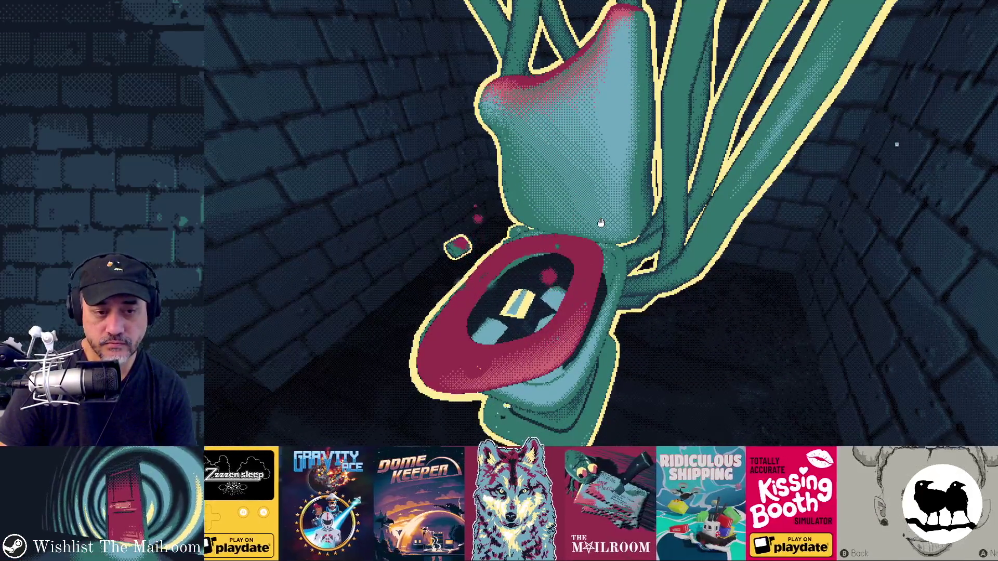
Quit the game and switch to the Gamedev TODO board in Obsidian
key("F8")
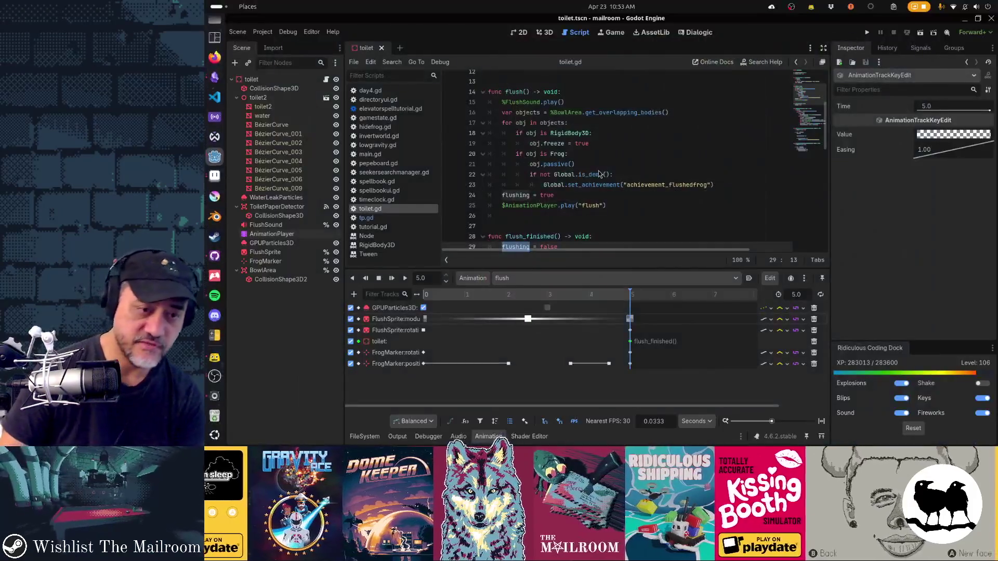
key("alt+Tab")
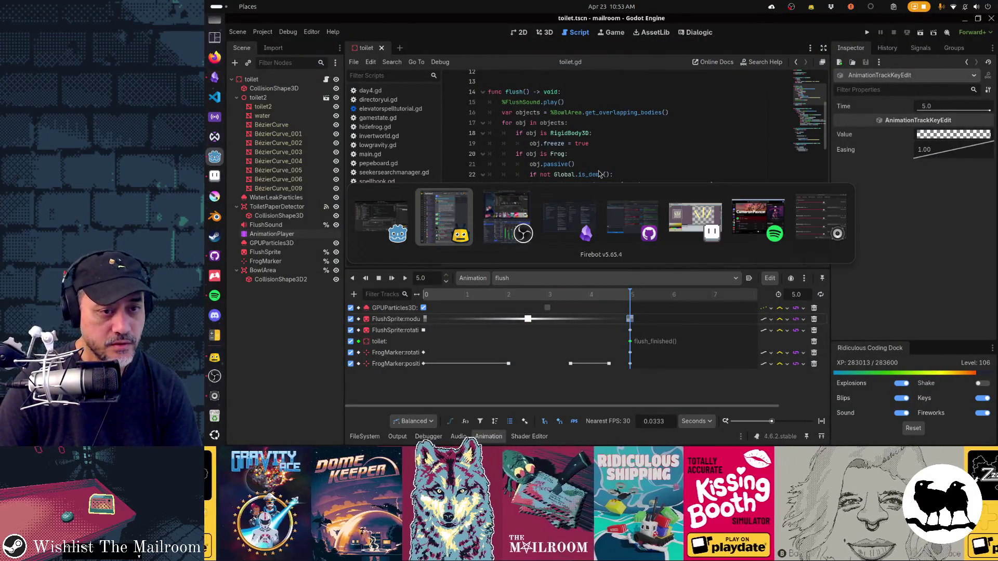
key("alt+Tab")
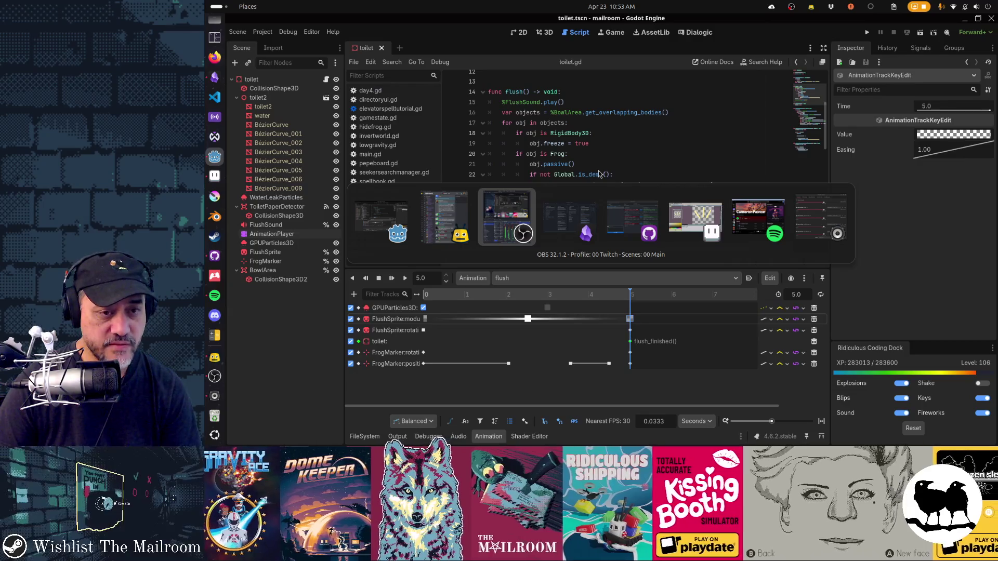
key("alt+Tab")
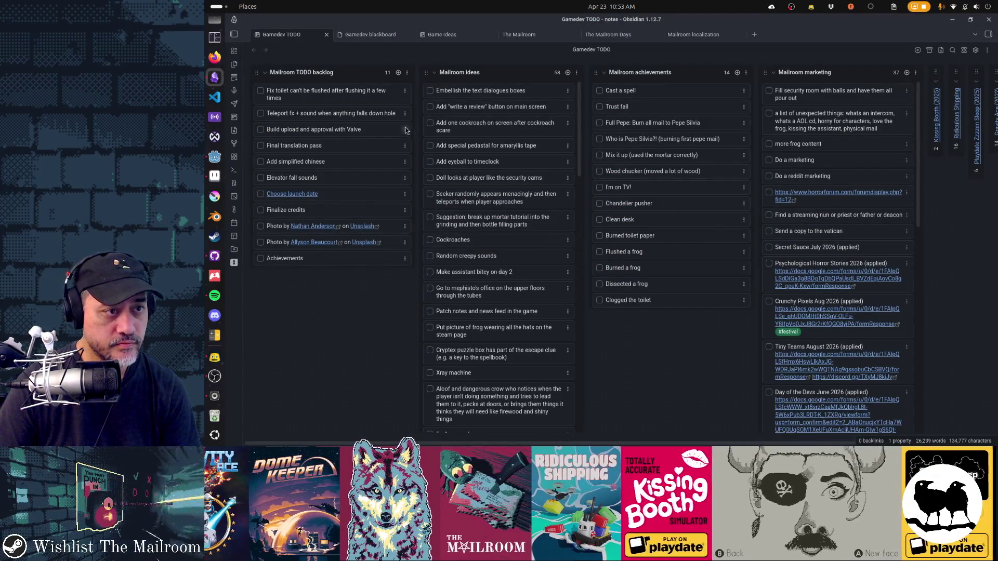
Check off the 'Fix toilet can't be flushed after flushing it a few times' card, then return to Godot
left_click(260, 91)
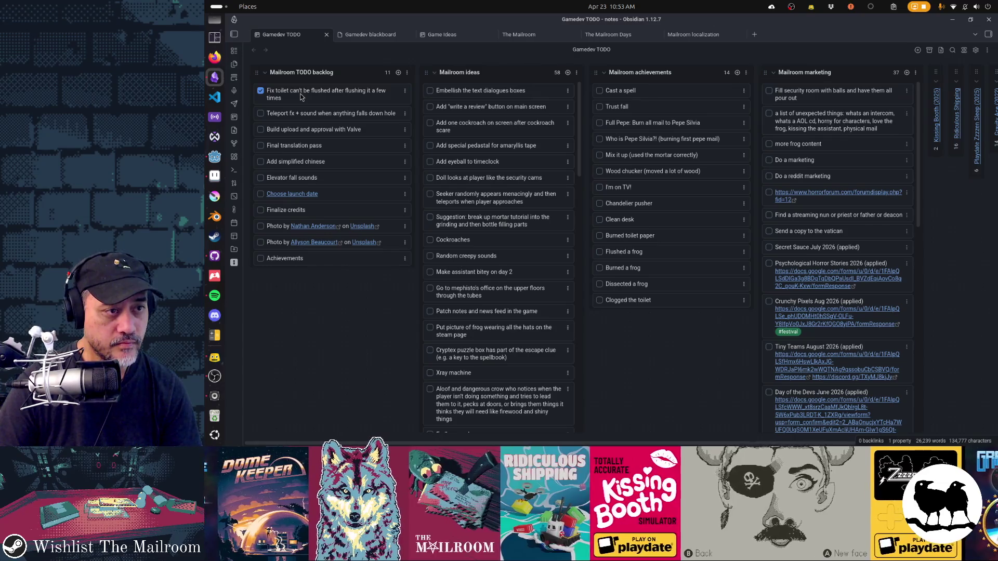
double_click(300, 94)
key("Return")
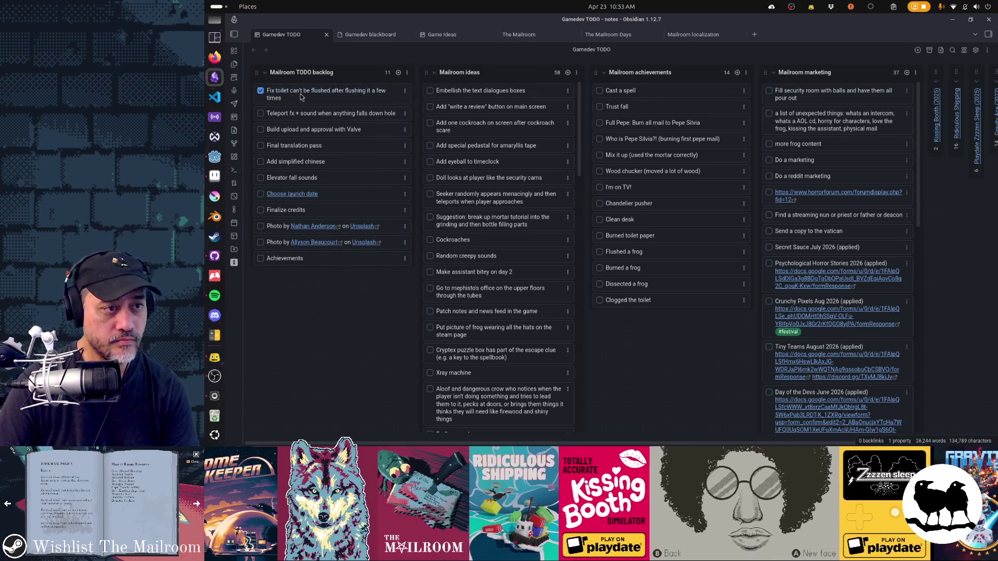
key("alt+Tab")
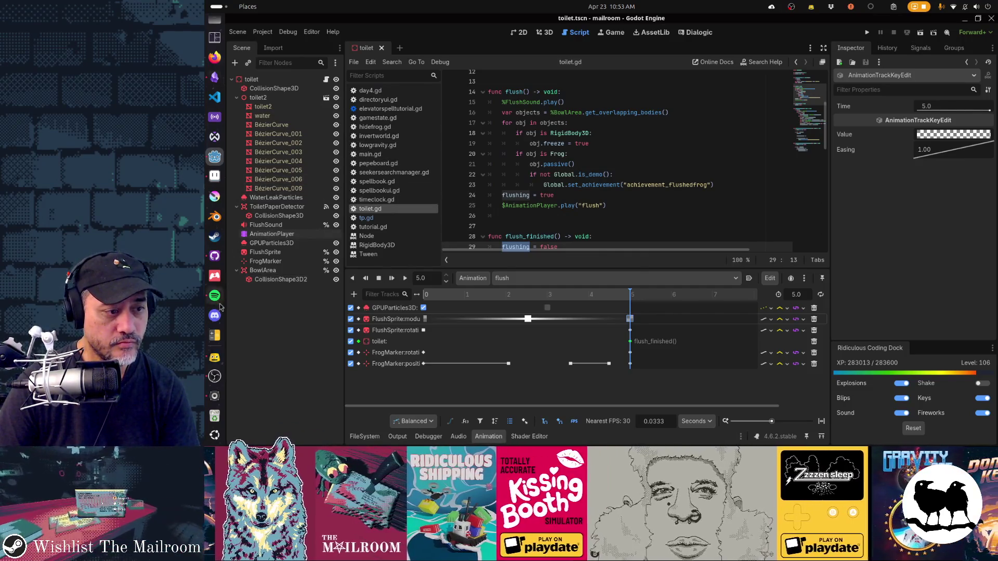
Commit toilet.tscn to main in GitHub Desktop as 'Fix toilet gets stuck in flushing state'
left_click(215, 256)
type("Fix toilet can't be flushed after flushing it a few times")
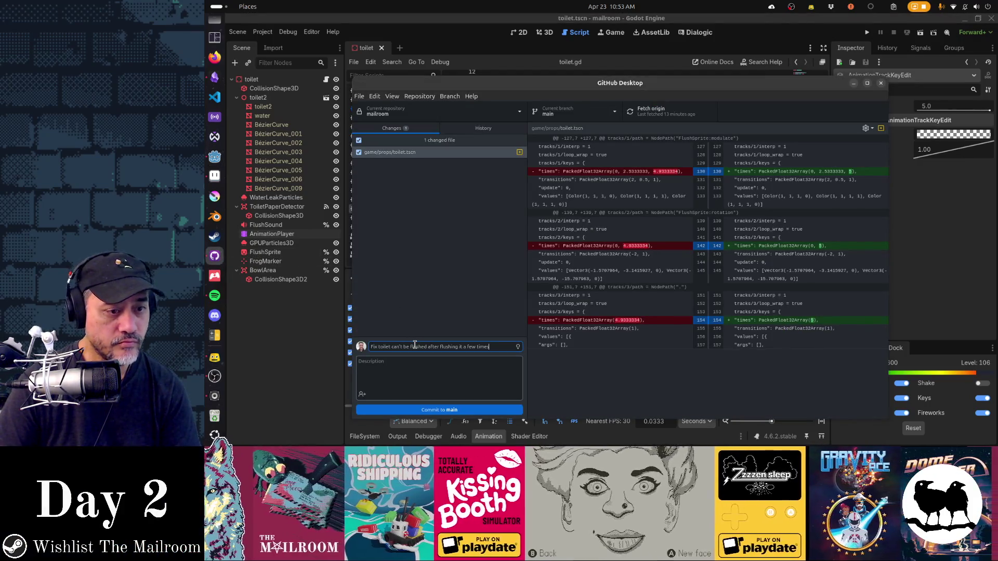
key("ctrl+shift+Left")
key("ctrl+shift+Left")
key("ctrl+shift+Left")
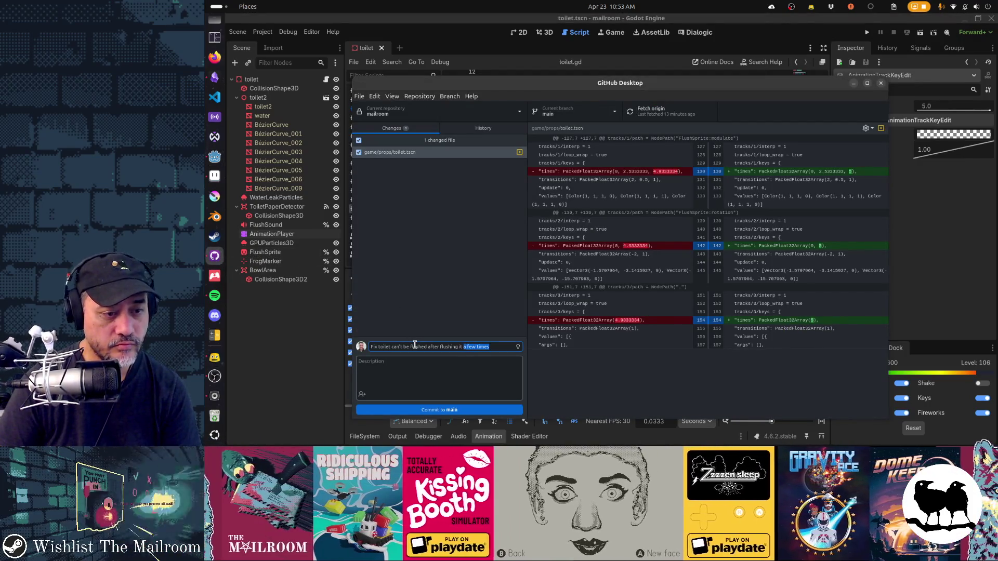
type("gets stuck in flushing state")
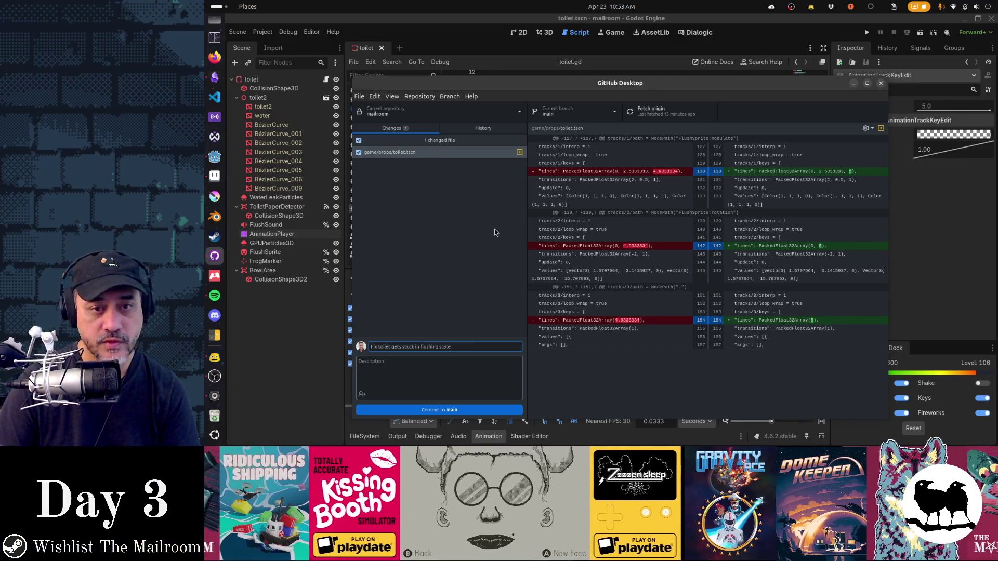
left_click(445, 410)
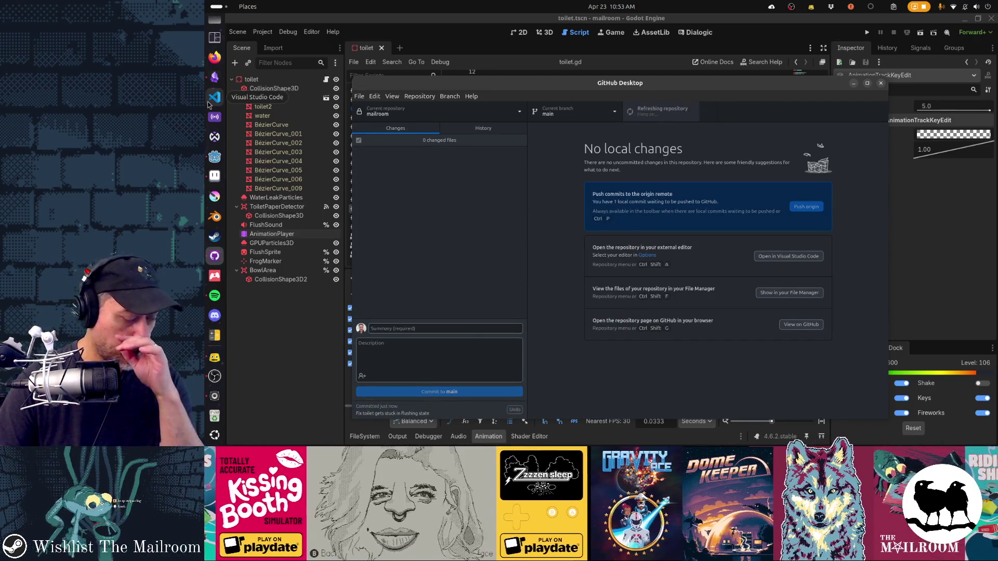
left_click(214, 156)
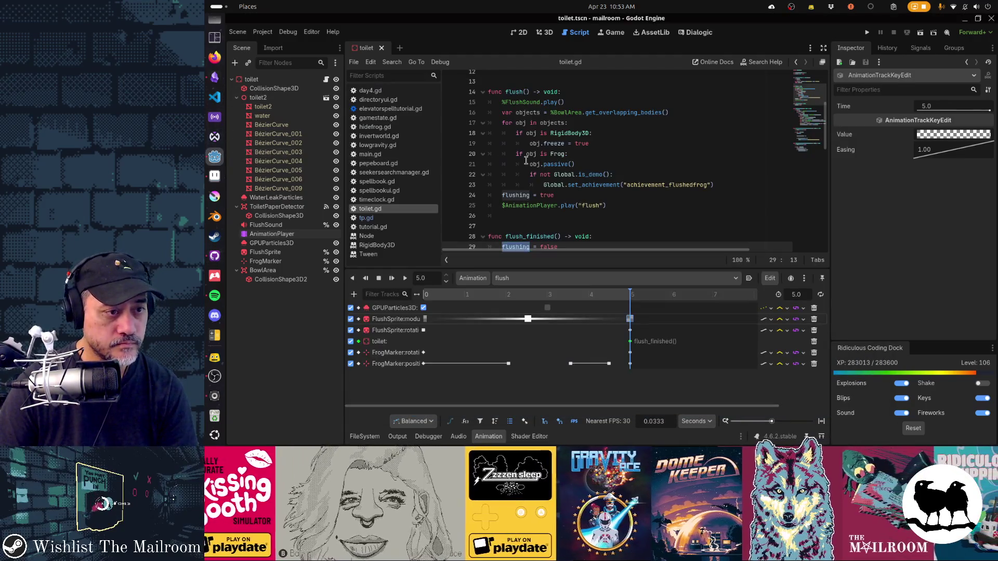
Archive the finished toilet-flushing card in the Obsidian Mailroom TODO backlog
key("alt+Tab")
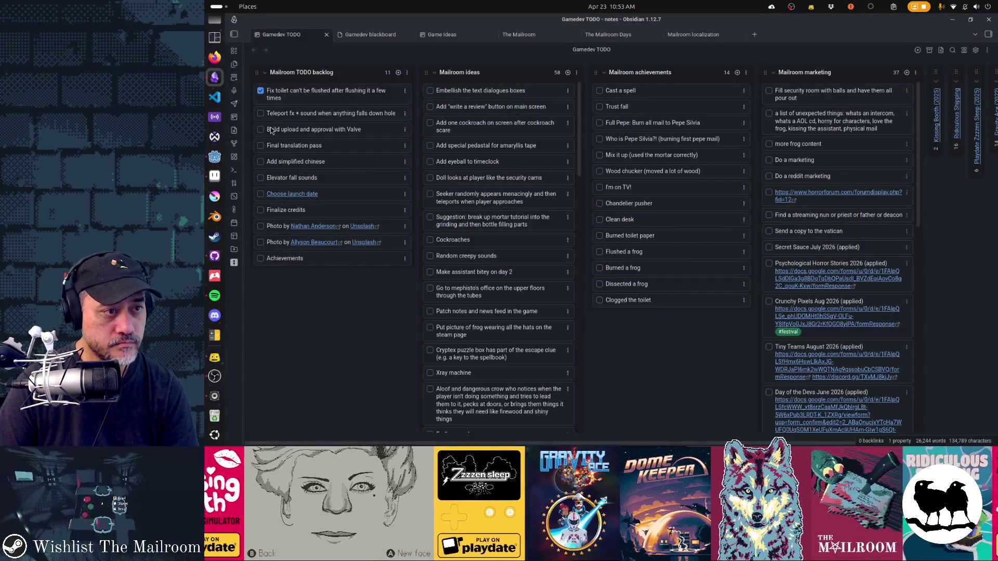
left_click(405, 91)
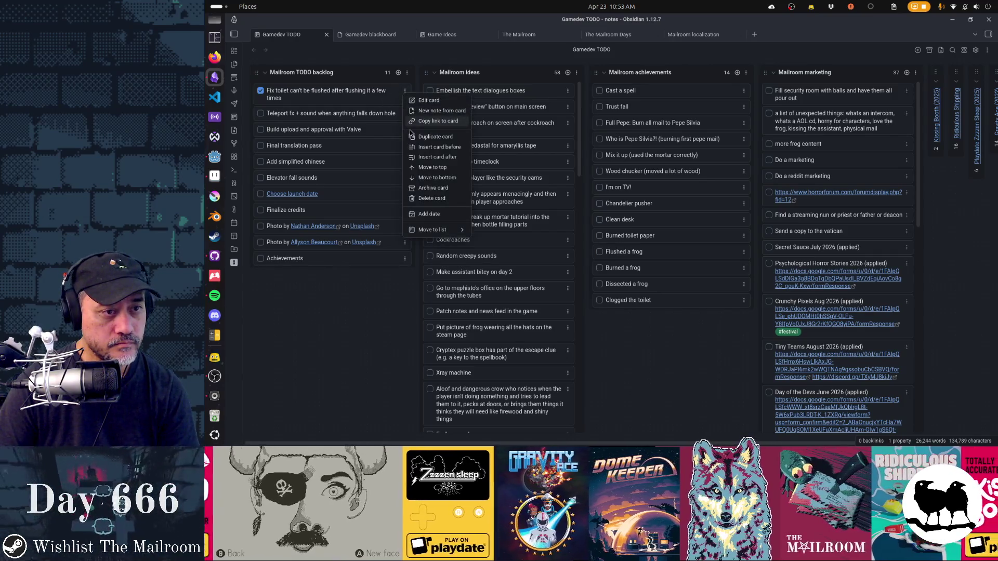
left_click(442, 189)
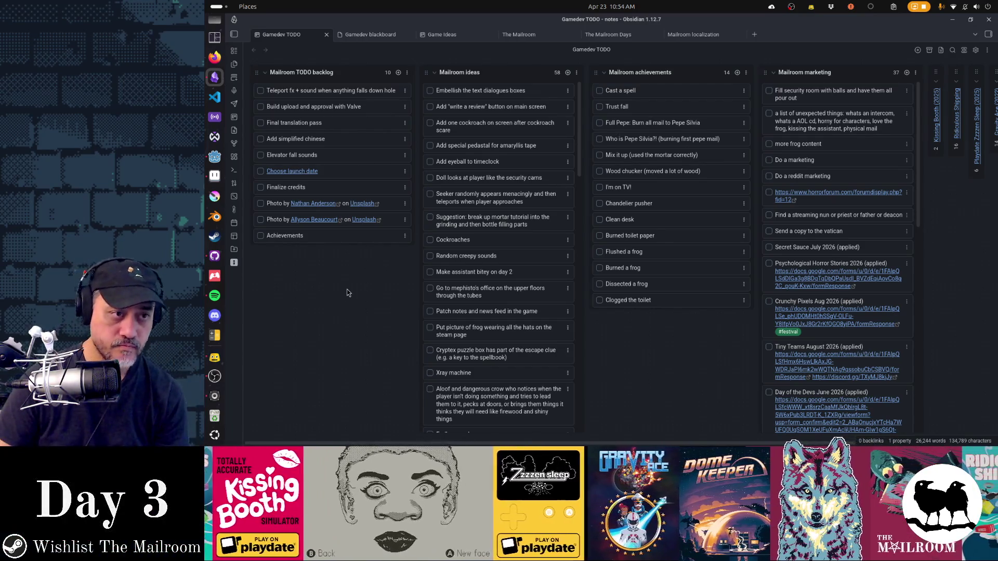
In Godot, close all open scripts and the toilet scene
key("alt+Tab")
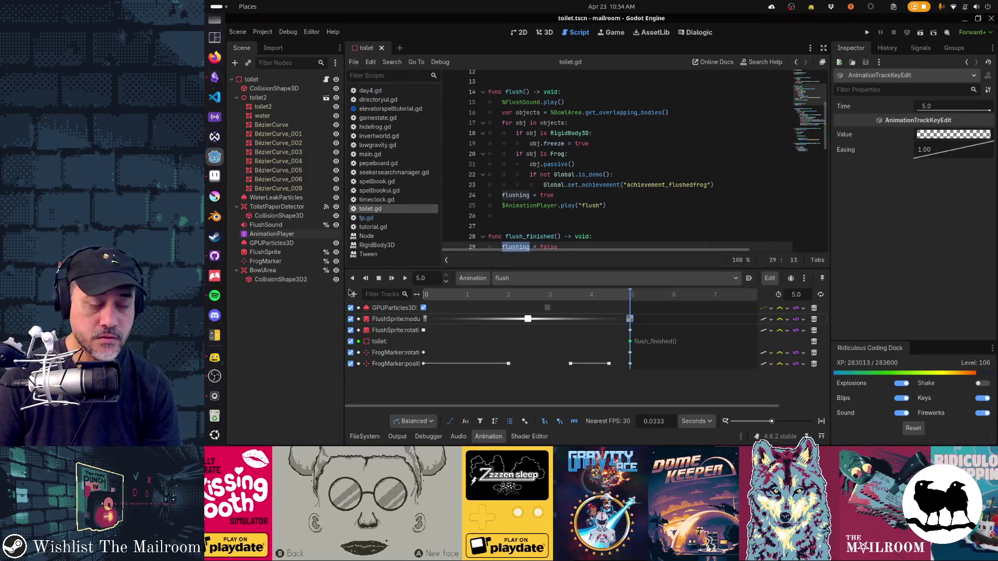
key("alt+Tab")
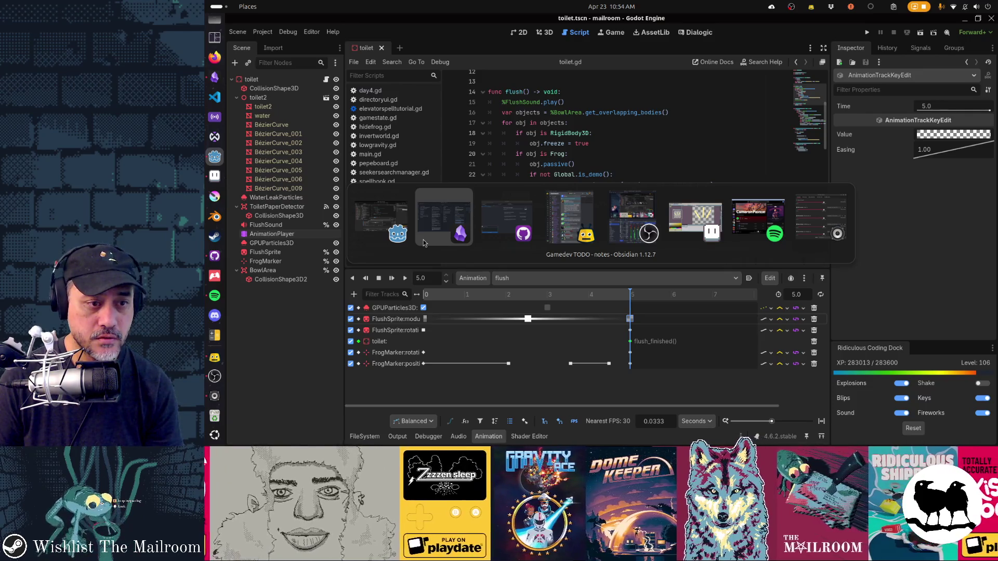
key("alt+shift+Tab")
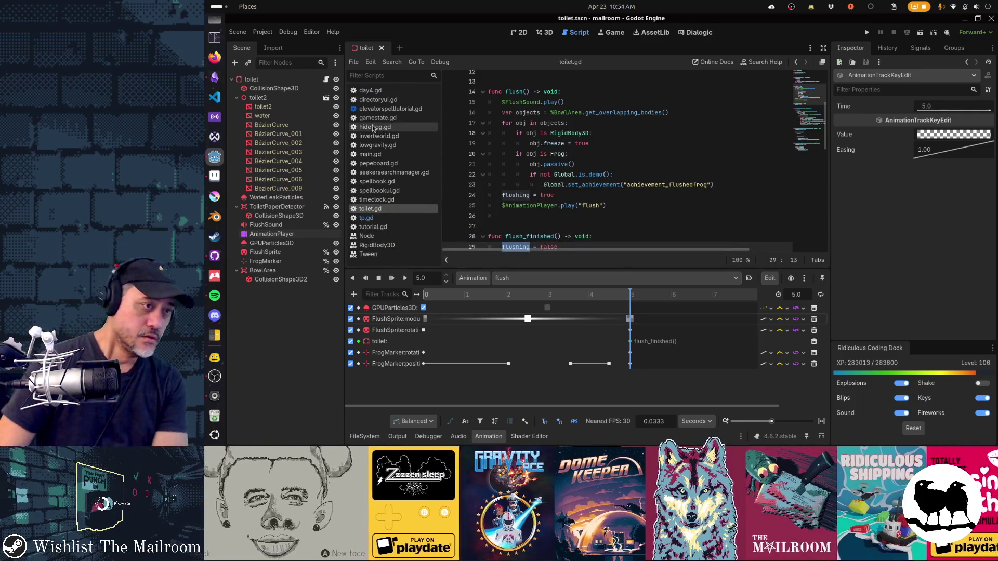
key("ctrl+w")
key("ctrl+w")
key("ctrl+w")
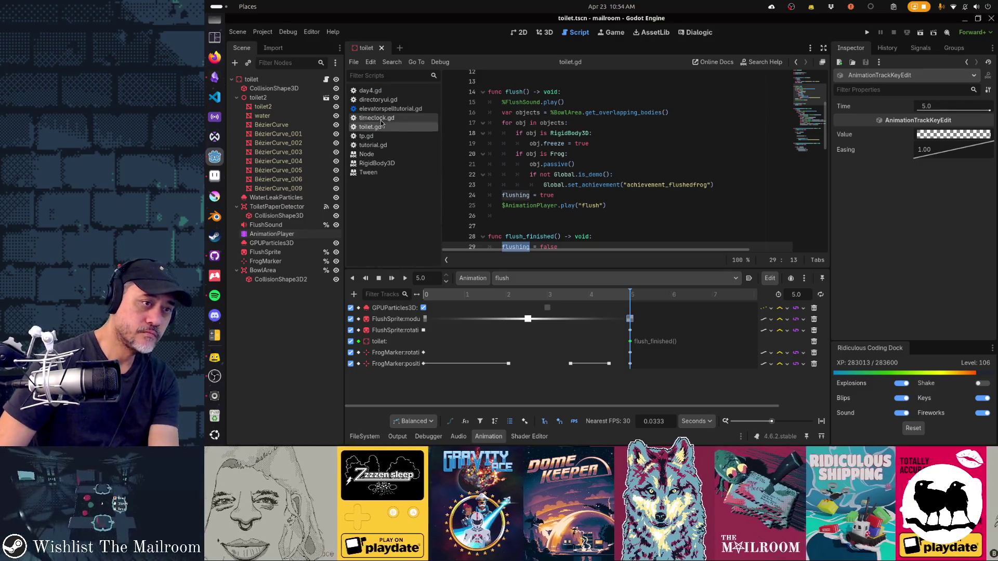
middle_click(381, 119)
middle_click(381, 118)
middle_click(381, 118)
middle_click(379, 108)
middle_click(375, 99)
middle_click(372, 90)
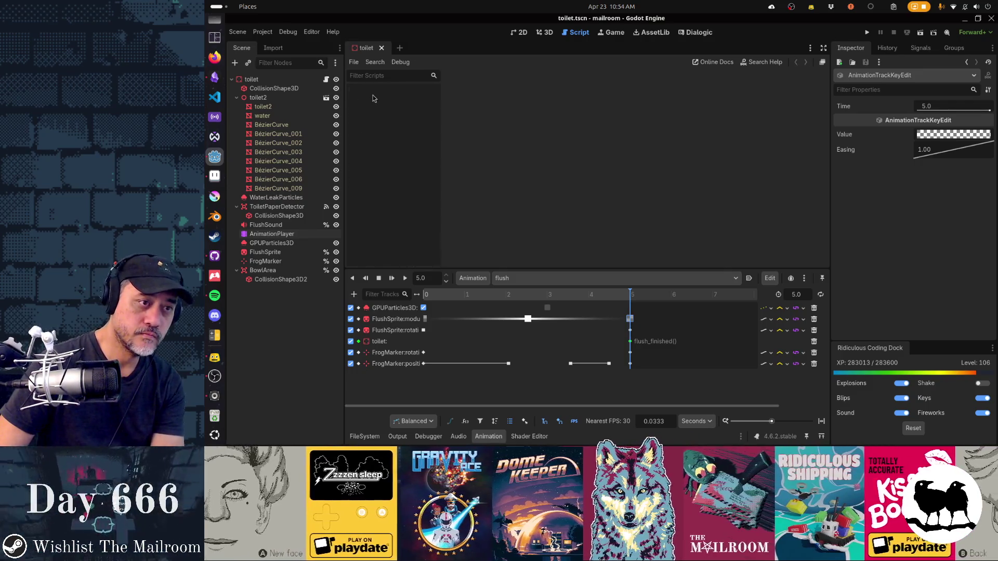
middle_click(371, 49)
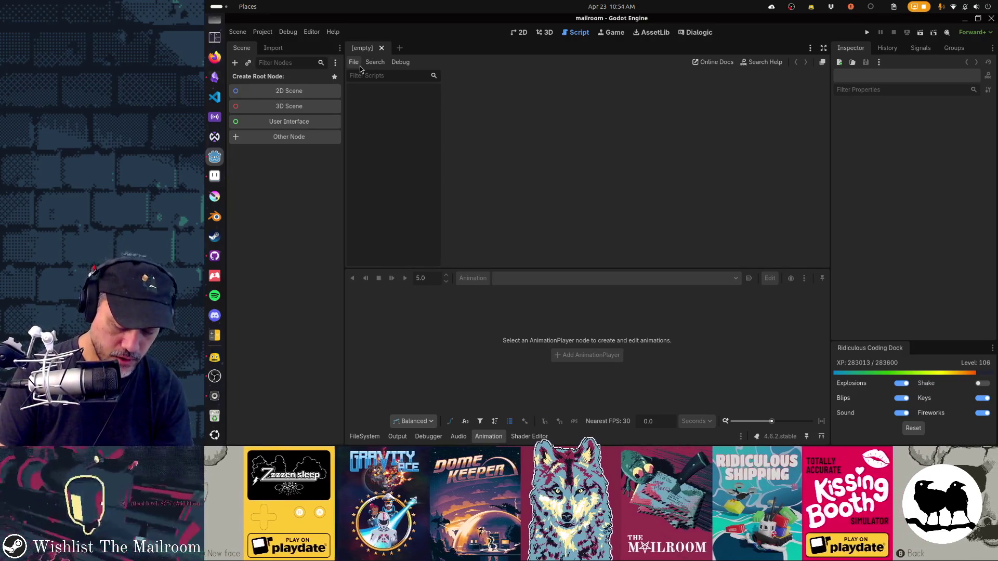
Quick-open main.gd and search it for 'spawn'
key("shift+alt+o")
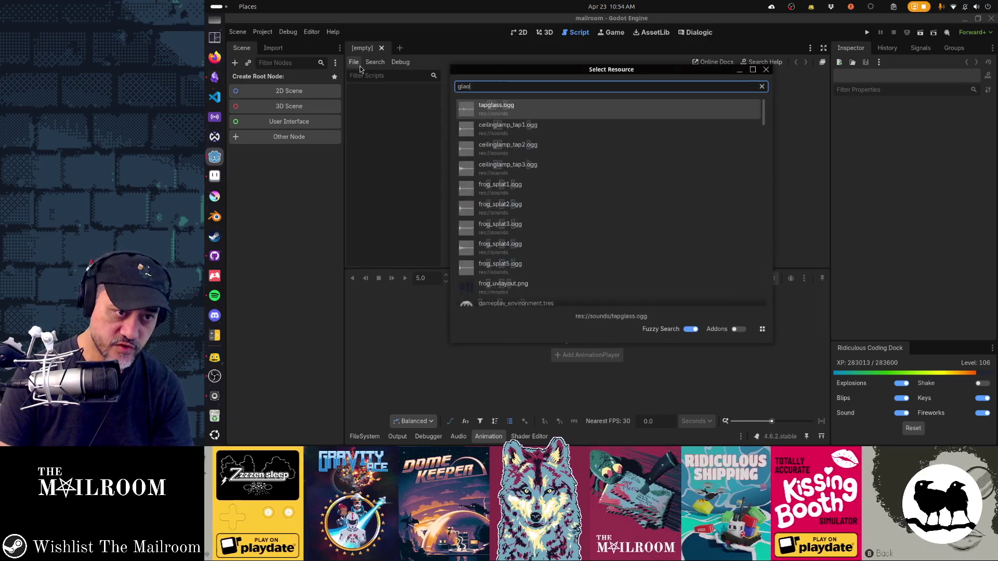
type("gl")
key("BackSpace")
key("BackSpace")
type("main.gd")
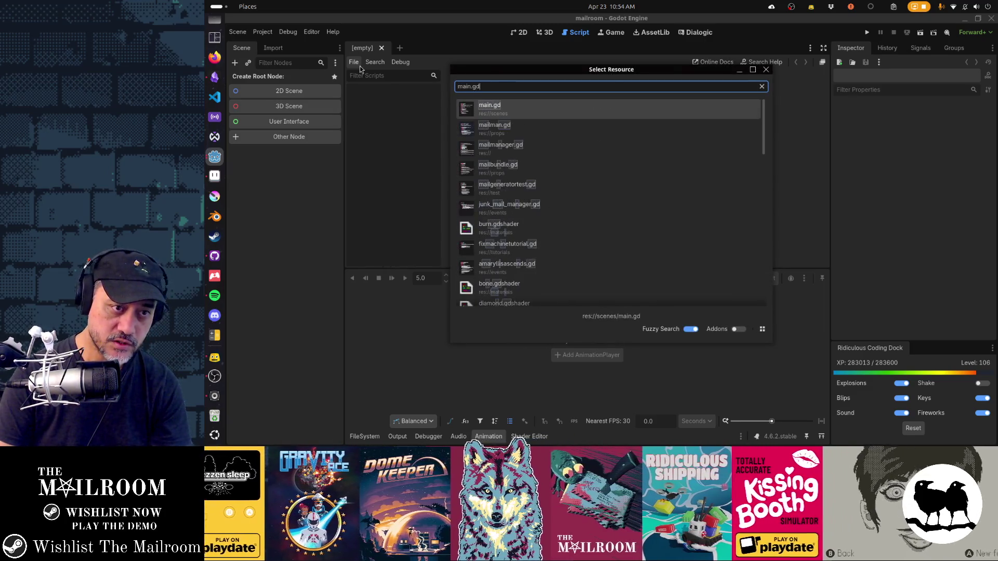
key("Return")
type("telepoert")
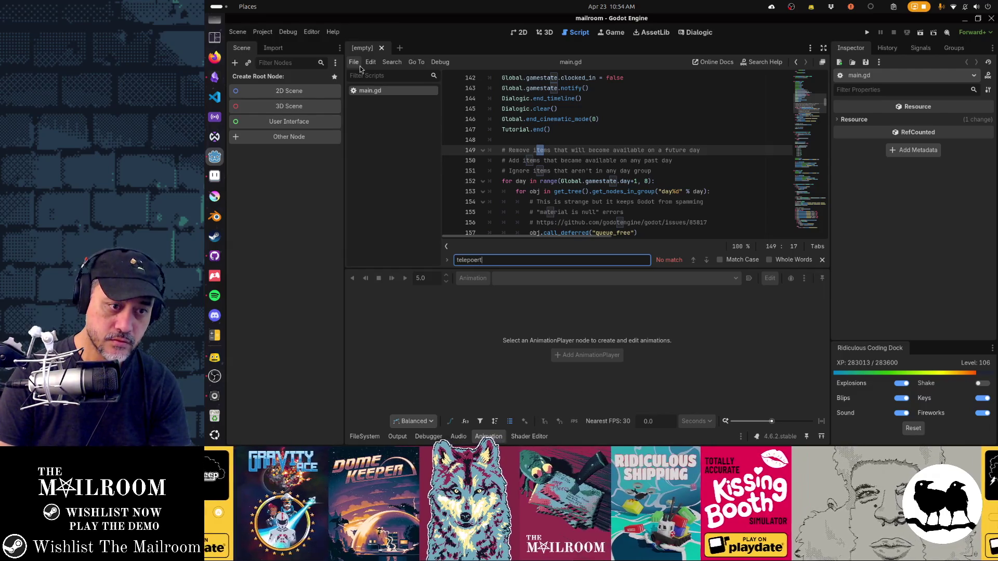
key("ctrl+a")
type("spawn")
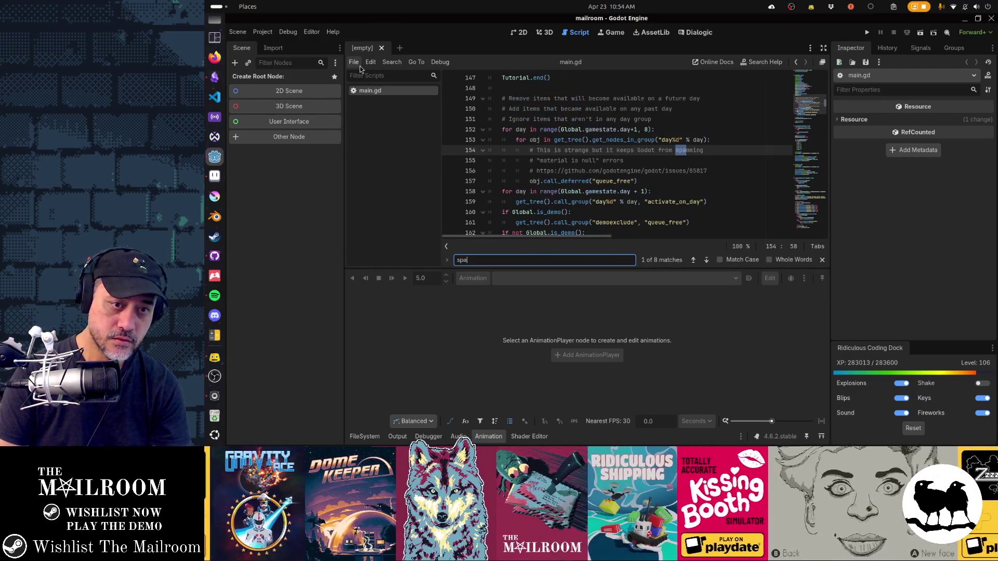
key("Escape")
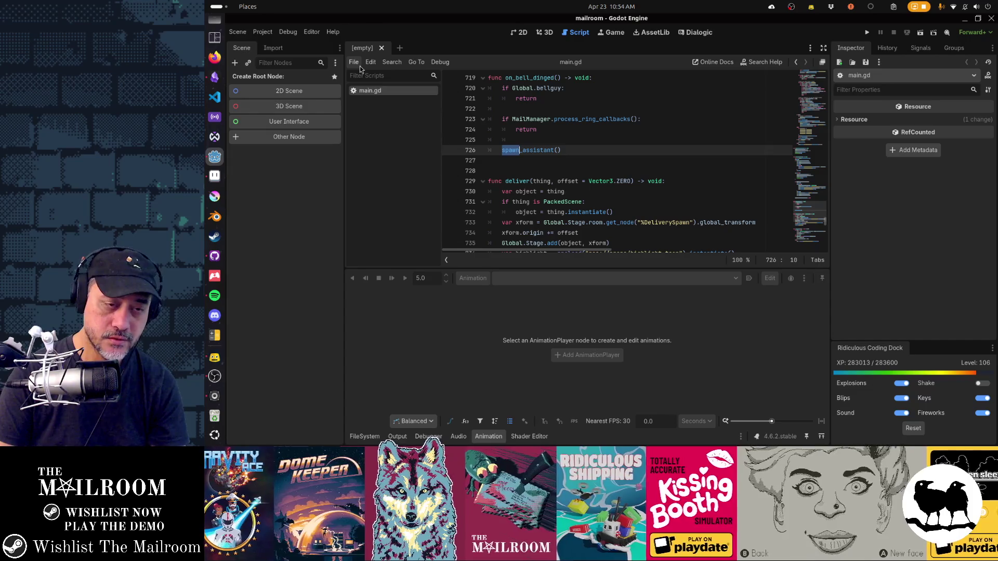
Quick-open global.gd and step through its matches for 'world'
key("ctrl+alt+o")
type("global.gd")
key("Return")
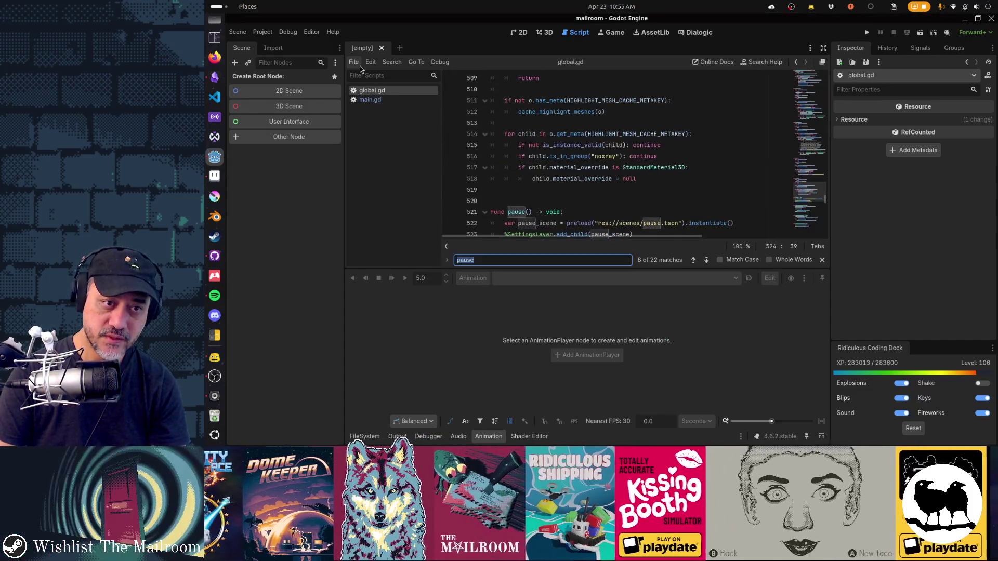
type("world")
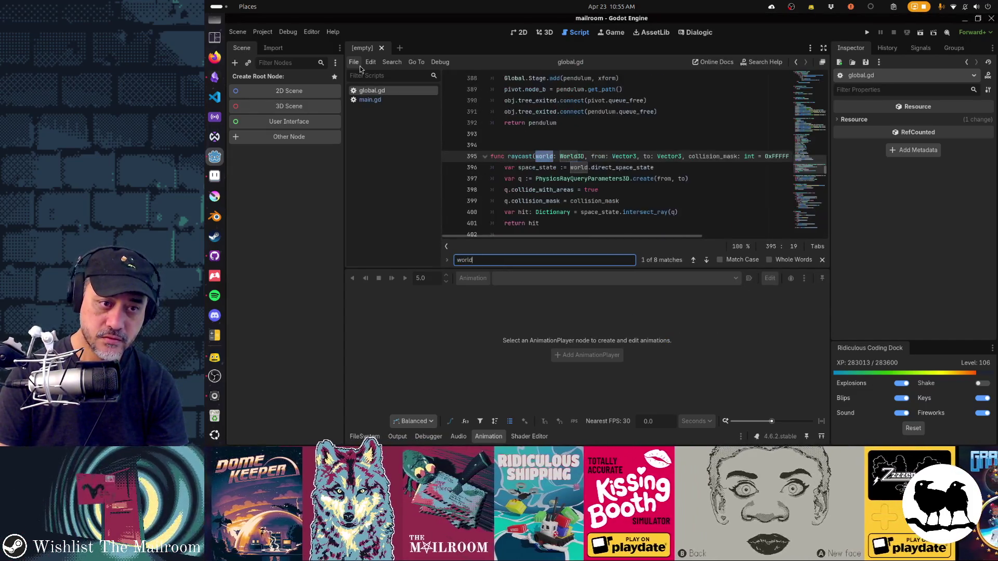
key("Return")
key("Return")
key("Return")
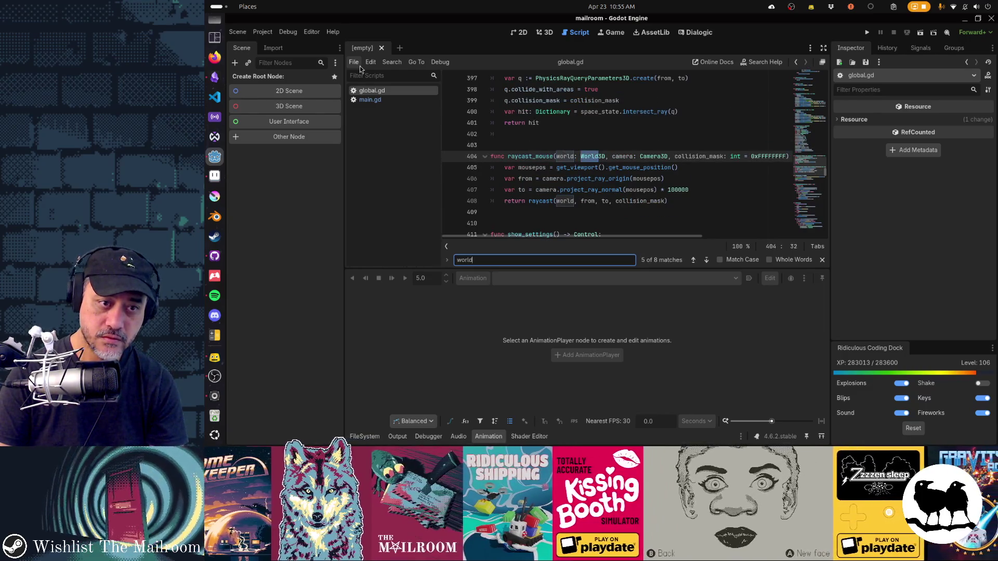
key("Return")
key("Return")
key("Return")
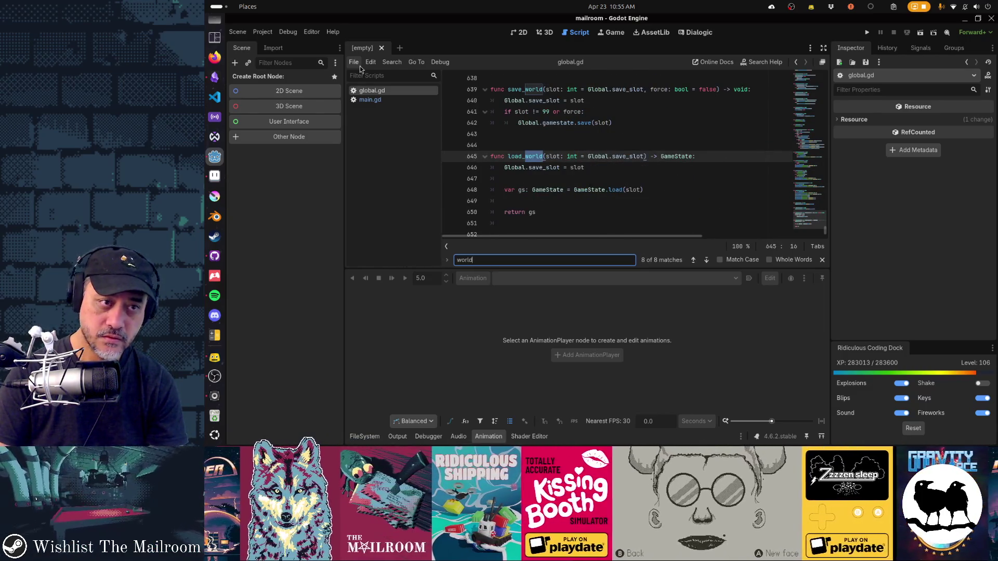
Search main.gd for 'world' to reach the load_world call on line 33
key("ctrl+shift+period")
key("ctrl+f")
key("Return")
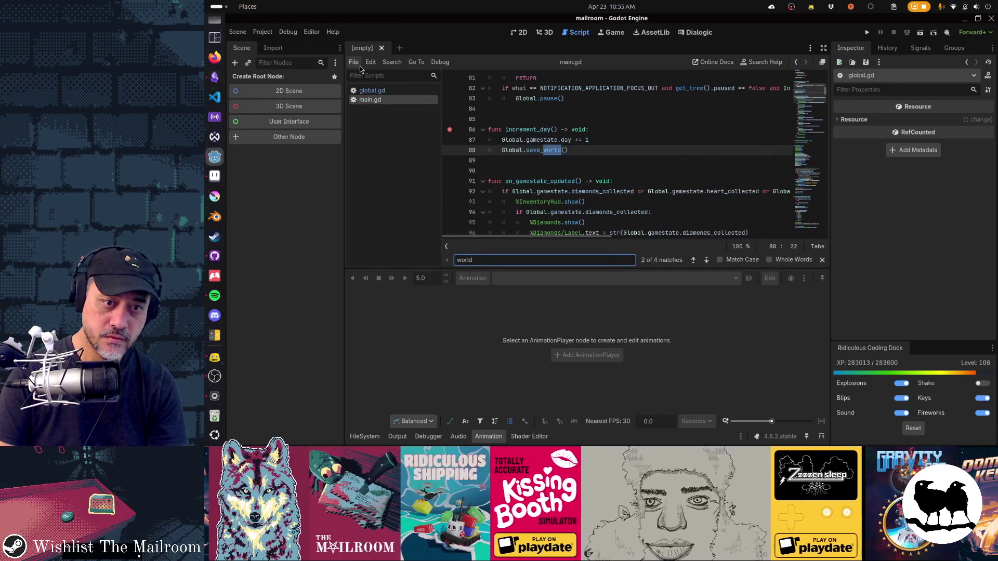
key("Return")
key("Return")
key("Return")
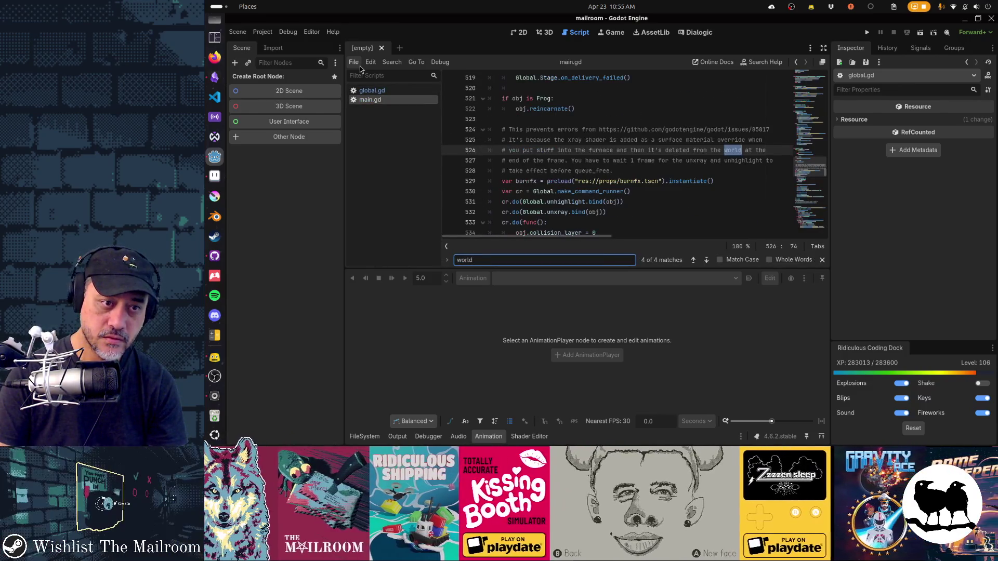
Quick-open the main.tscn scene
key("ctrl+shift+o")
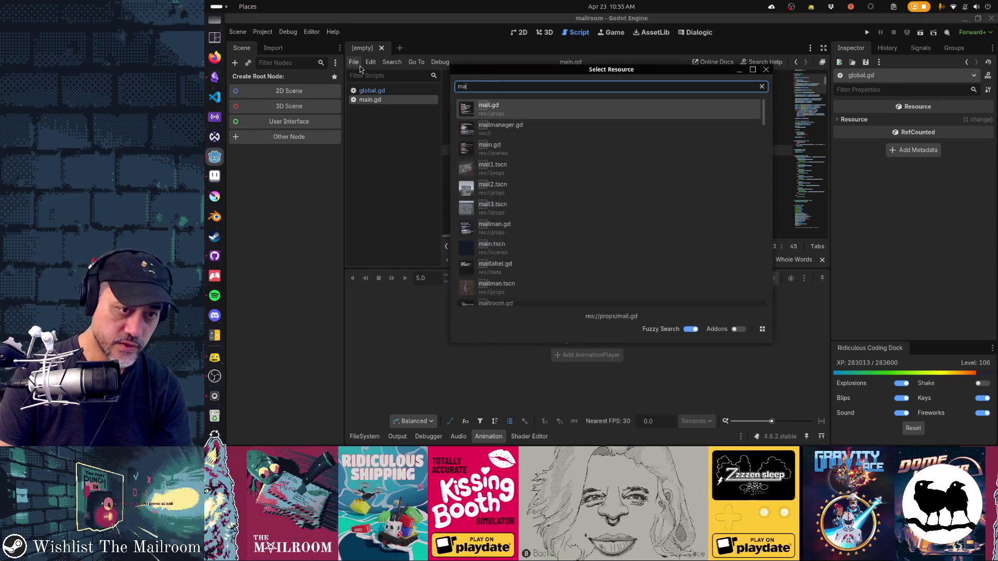
type("main.tscn")
key("Return")
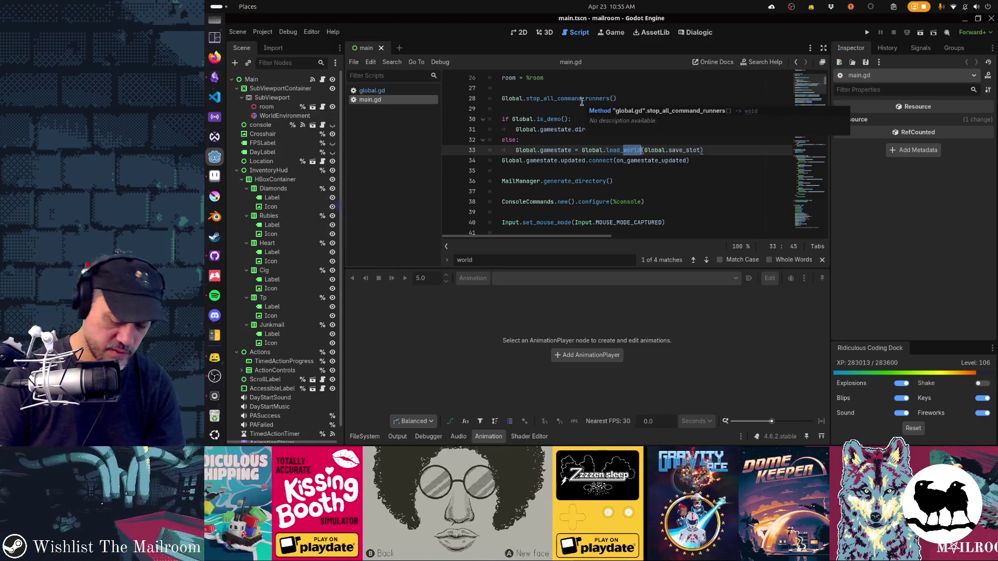
Quick-open mailroom.tscn and open the mailroom.gd script attached to its Mailroom root node
key("alt+shift+o")
type("mailroom")
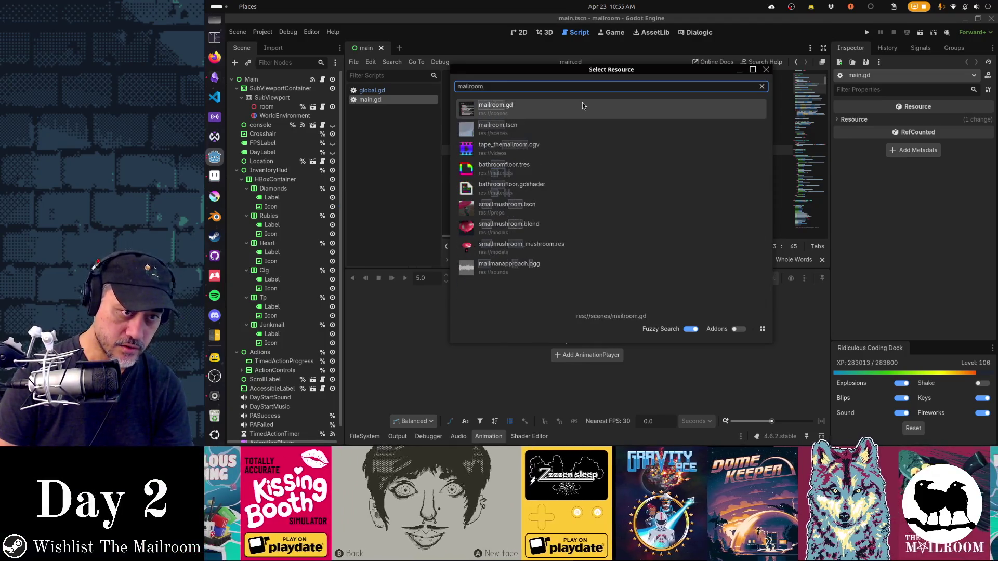
key("Down")
key("Return")
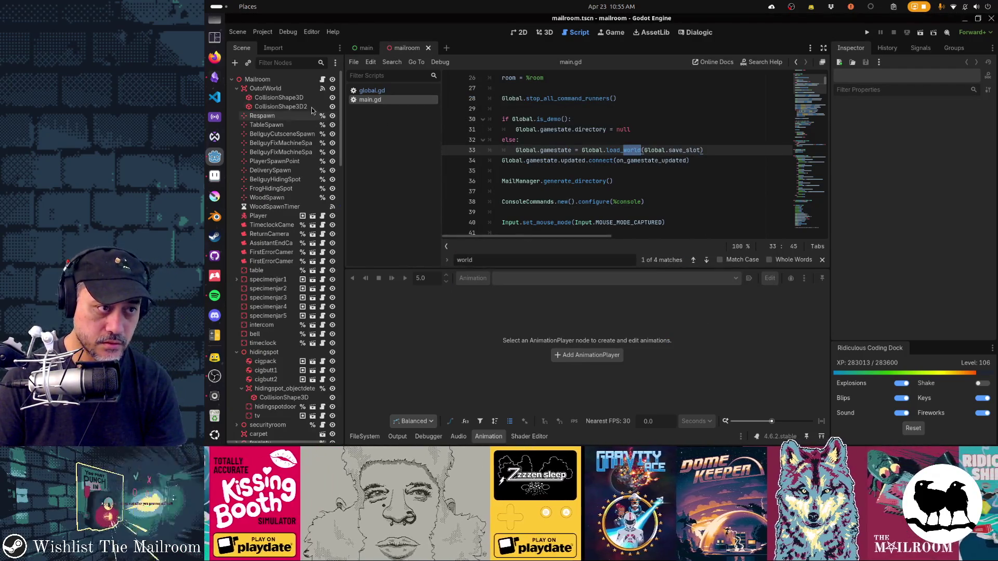
left_click(322, 80)
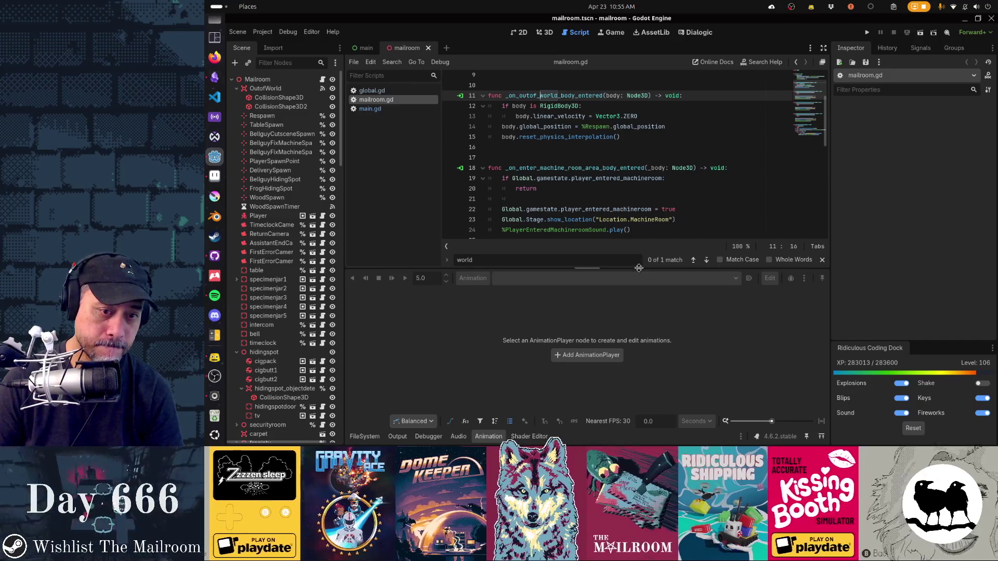
Collapse the animation panel and close main.gd and global.gd from the script list
left_click_drag(588, 269, 587, 318)
left_click(488, 436)
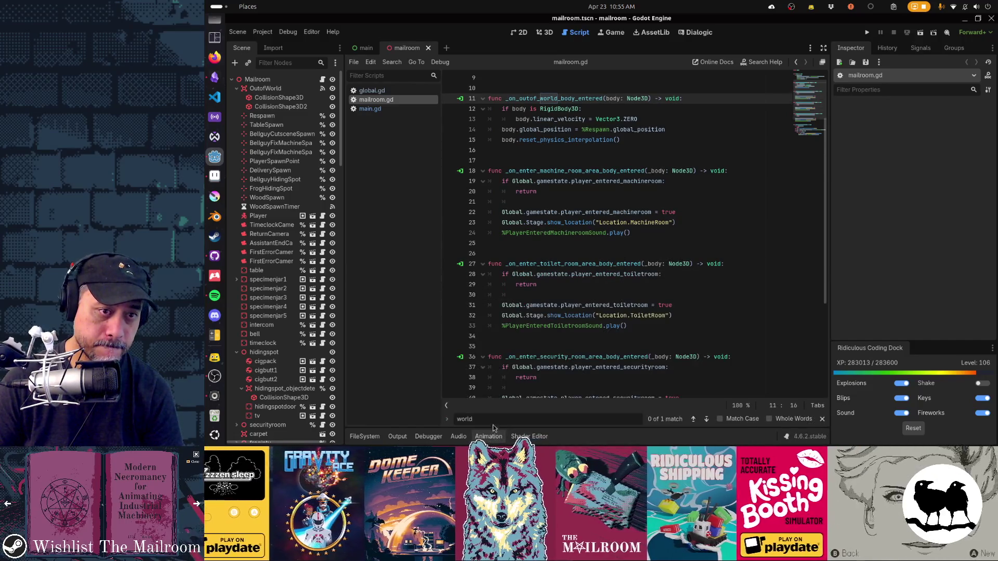
scroll(609, 232, "up", 3)
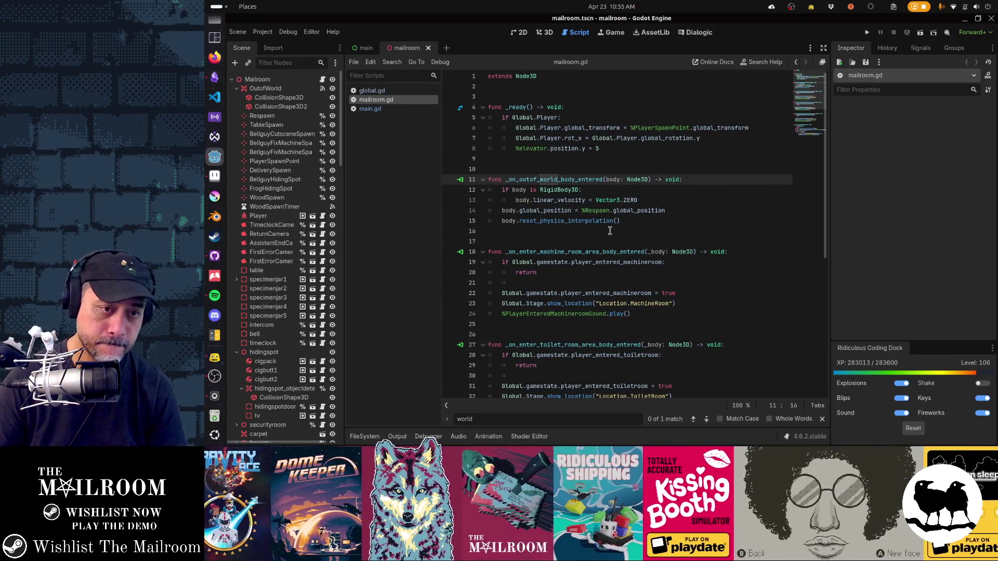
scroll(609, 231, "up", 4, "ctrl")
scroll(610, 230, "down", 2, "ctrl")
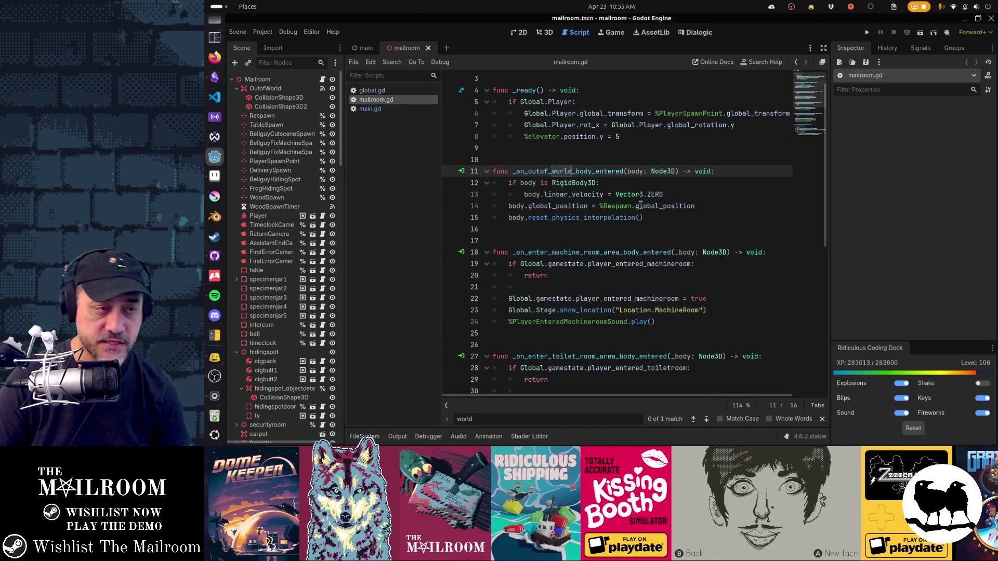
mouse_move(640, 205)
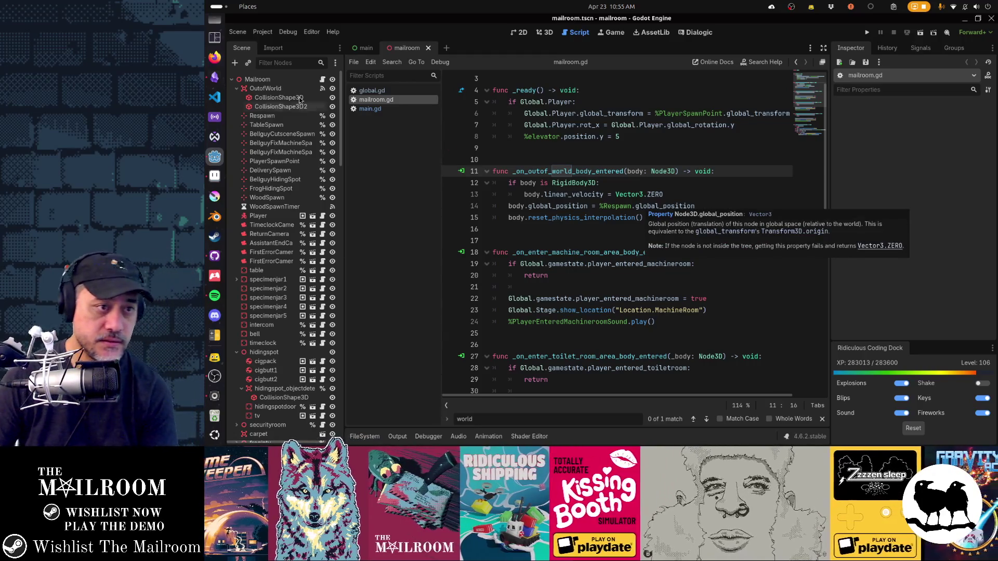
middle_click(370, 109)
middle_click(368, 96)
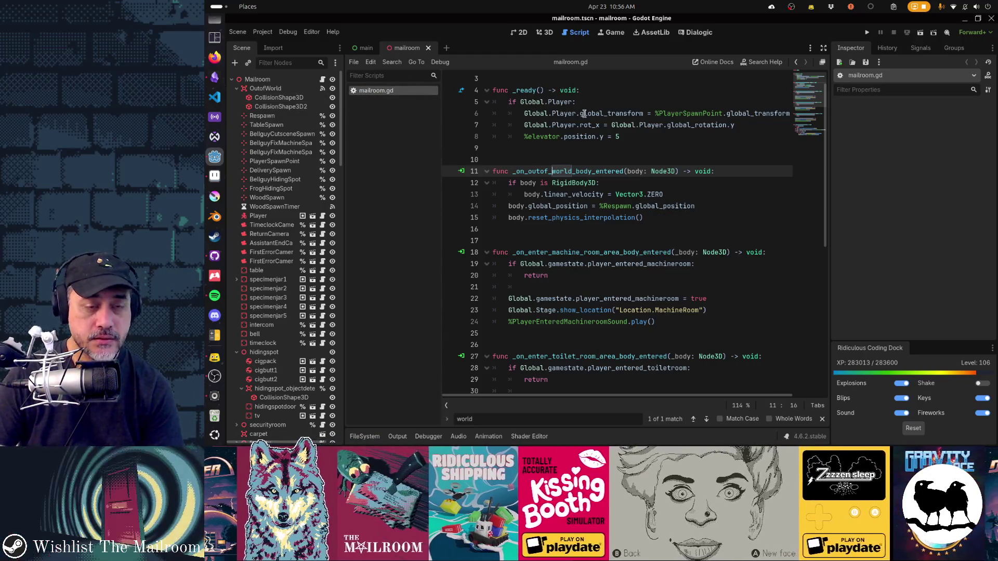
Select Respawn.global_position on line 14, then select the Respawn node to inspect its position
mouse_move(583, 113)
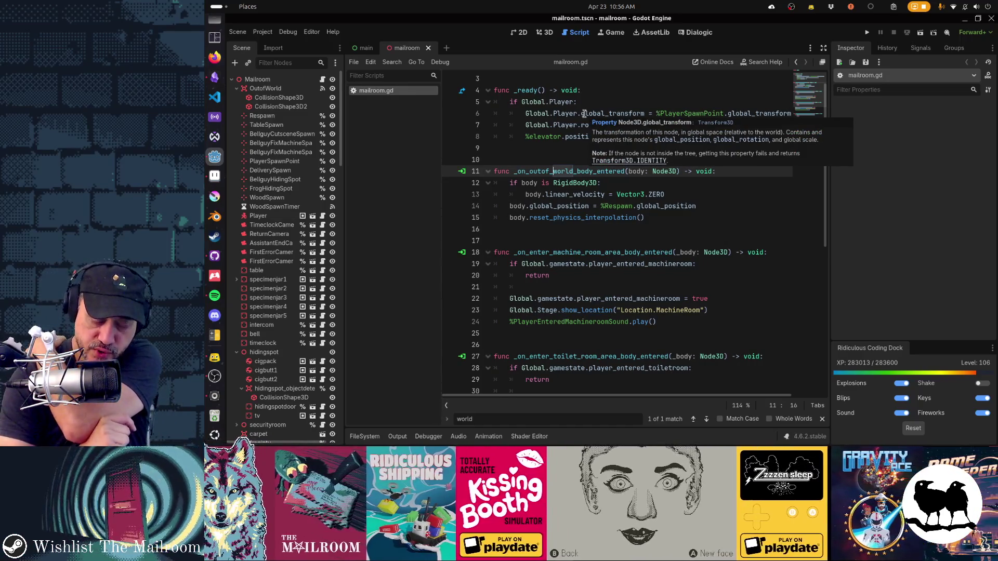
key("Down")
key("Down")
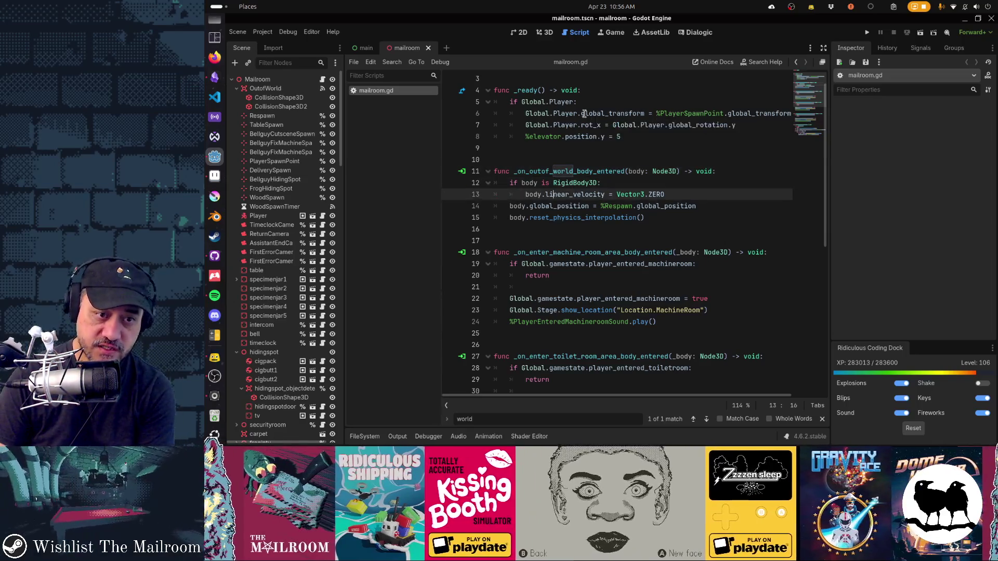
key("Down")
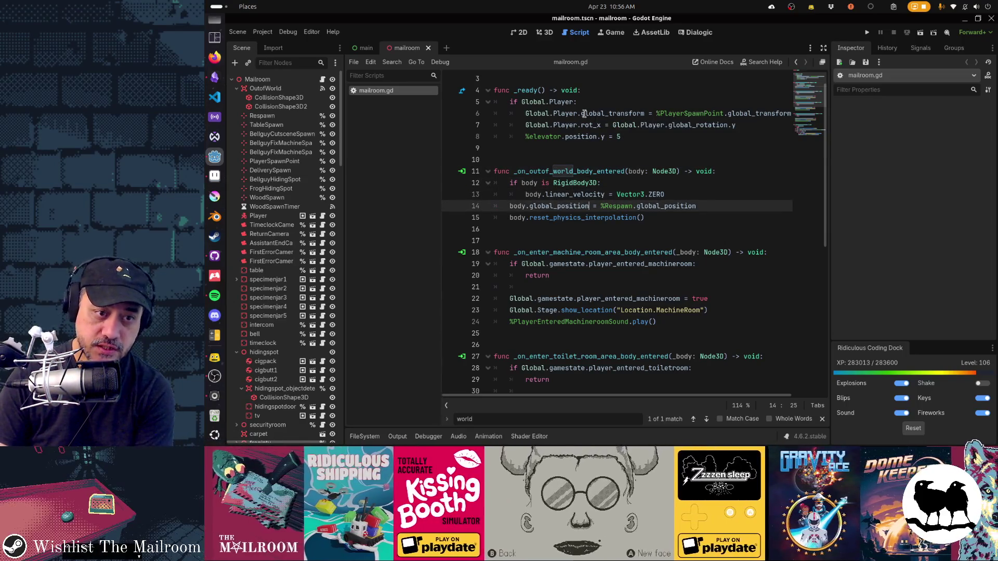
key("shift+Home")
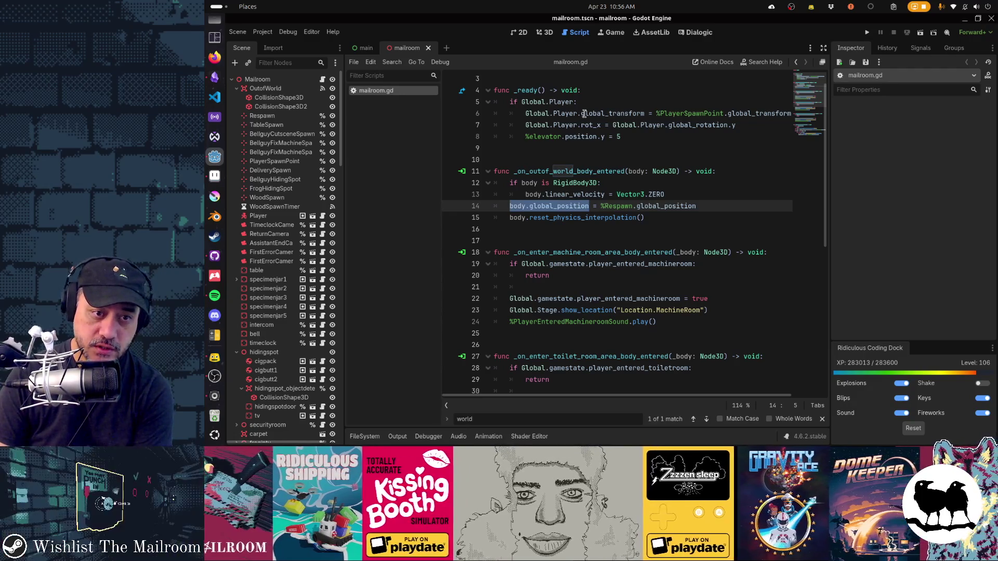
key("End")
key("ctrl+shift+Left")
key("ctrl+shift+Left")
key("ctrl+shift+Left")
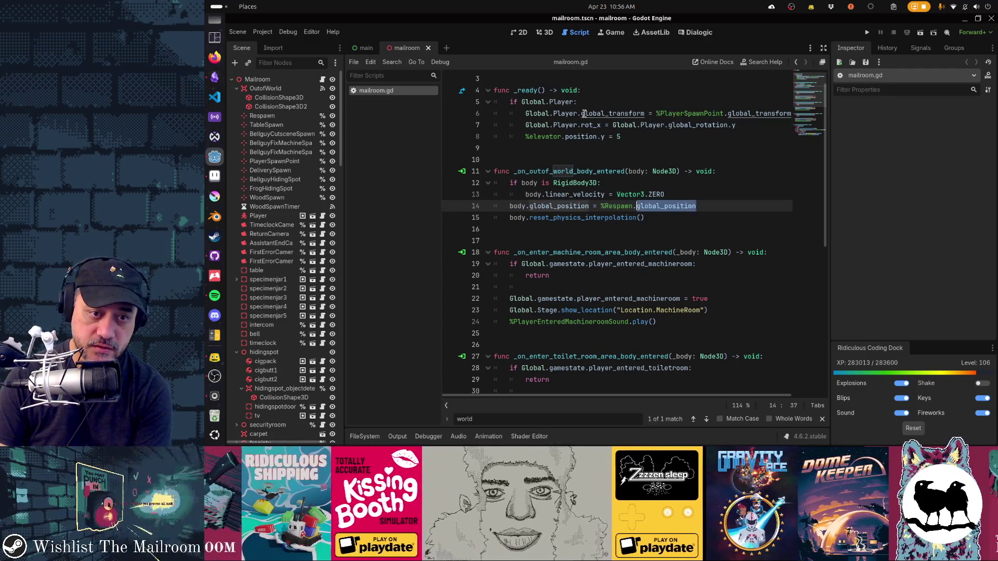
key("shift+Right")
key("shift+Right")
key("shift+Right")
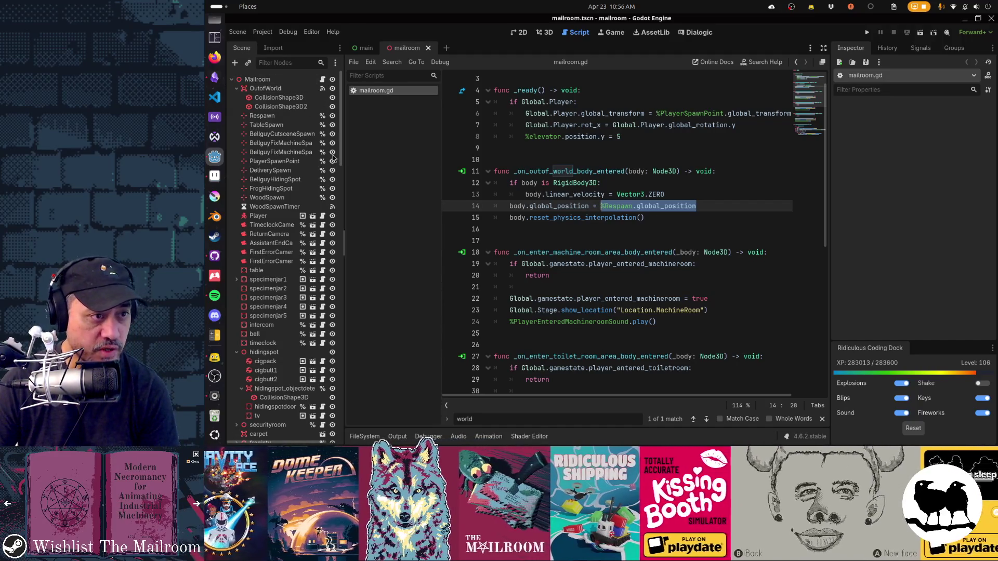
left_click(299, 118)
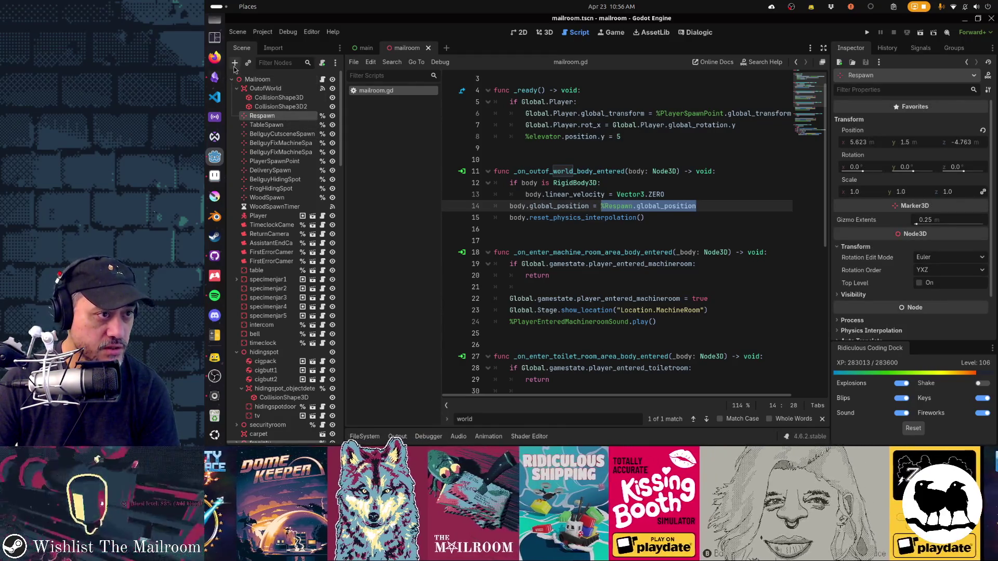
Add an AudioStreamPlayer3D node under Respawn by searching 'audiostream'
left_click(235, 63)
type("audiostream")
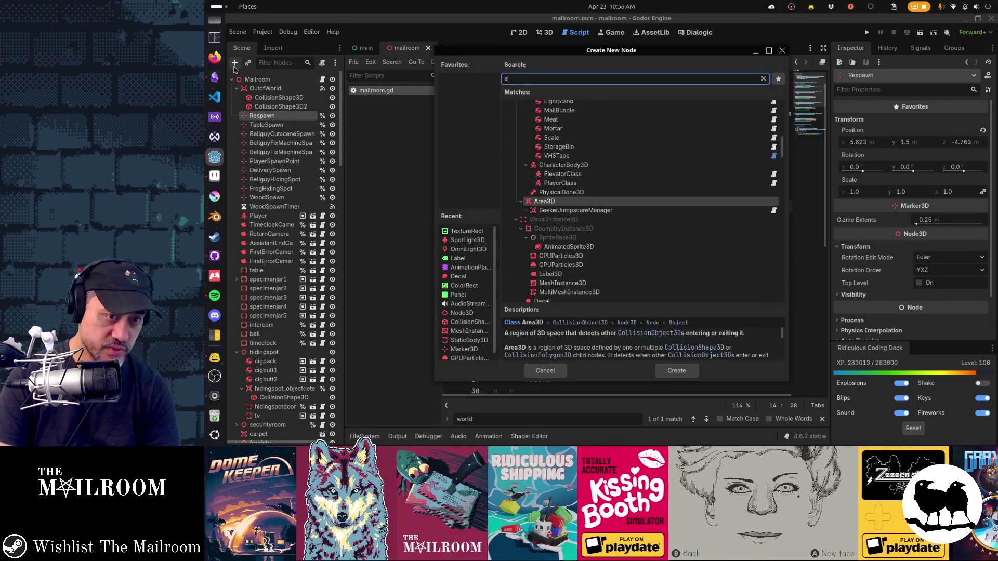
key("Return")
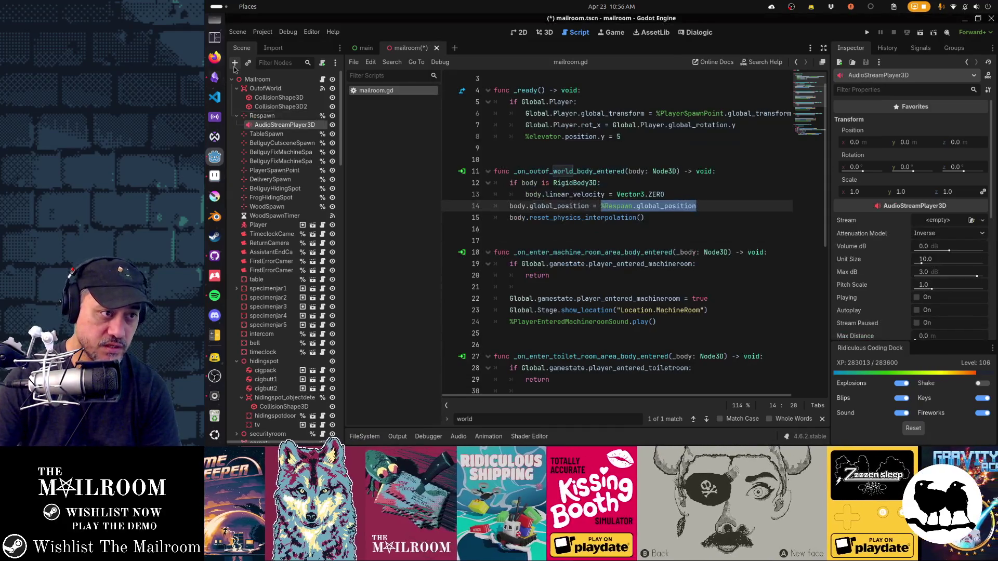
Move the AudioStreamPlayer3D beside Respawn and rename it RespawnSound
left_click_drag(261, 130, 270, 129)
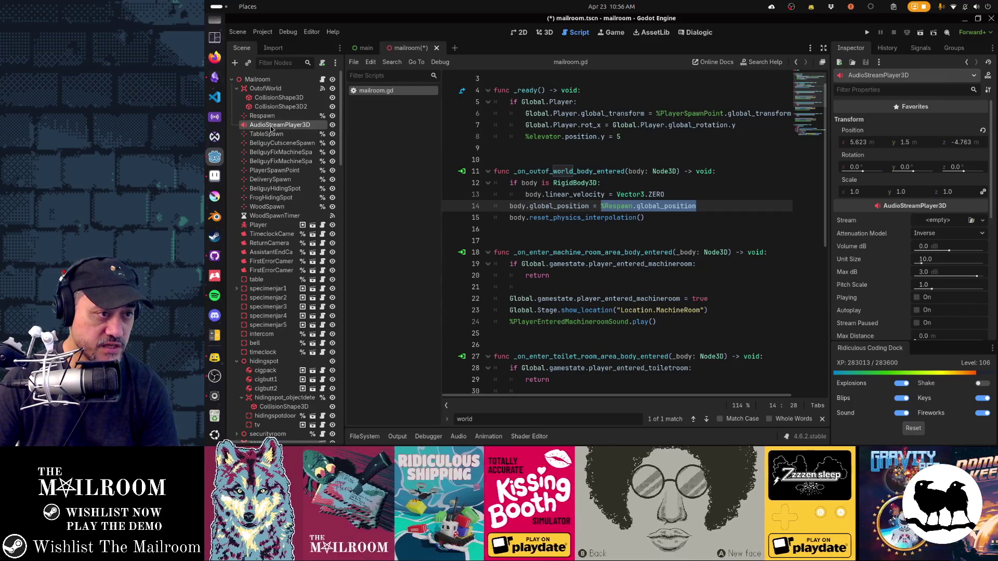
double_click(270, 126)
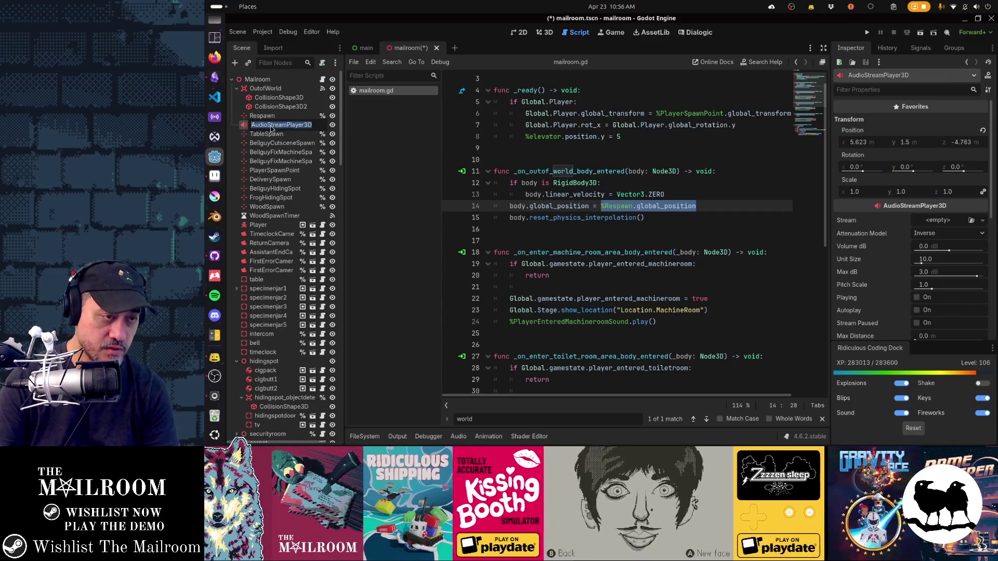
type("RespawnSound")
key("Return")
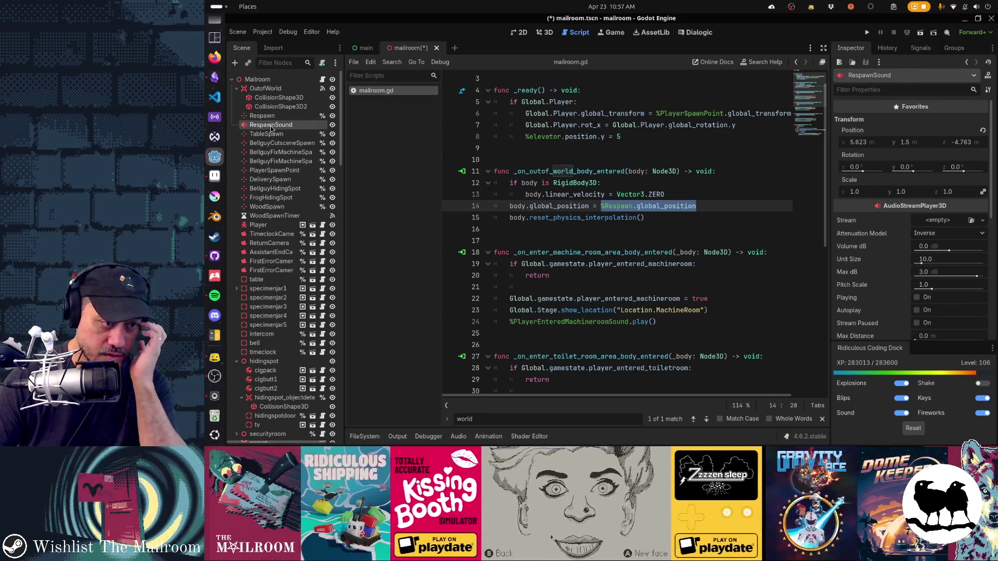
Set the RespawnSound node's Bus to sfx in the Inspector
right_click(271, 127)
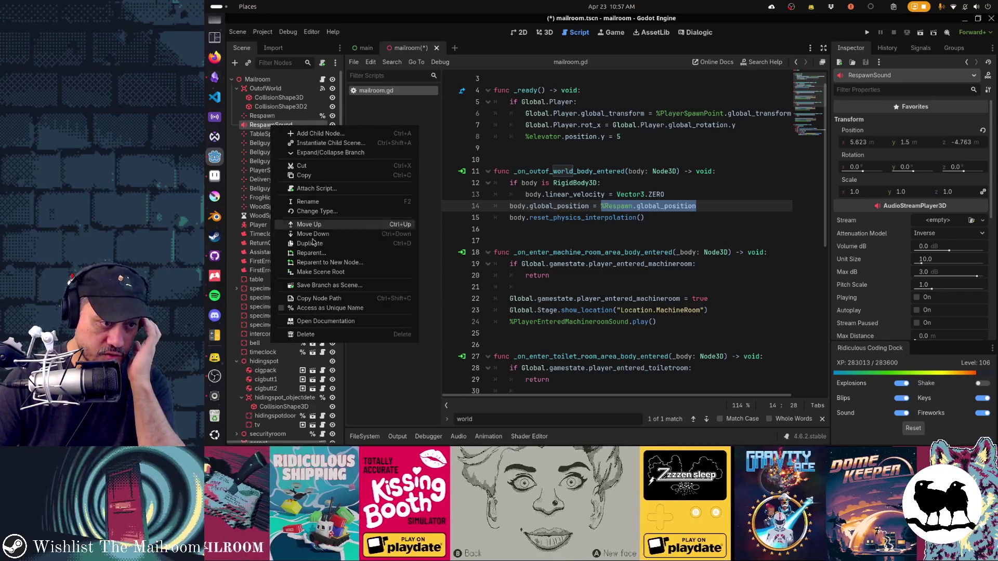
left_click(319, 299)
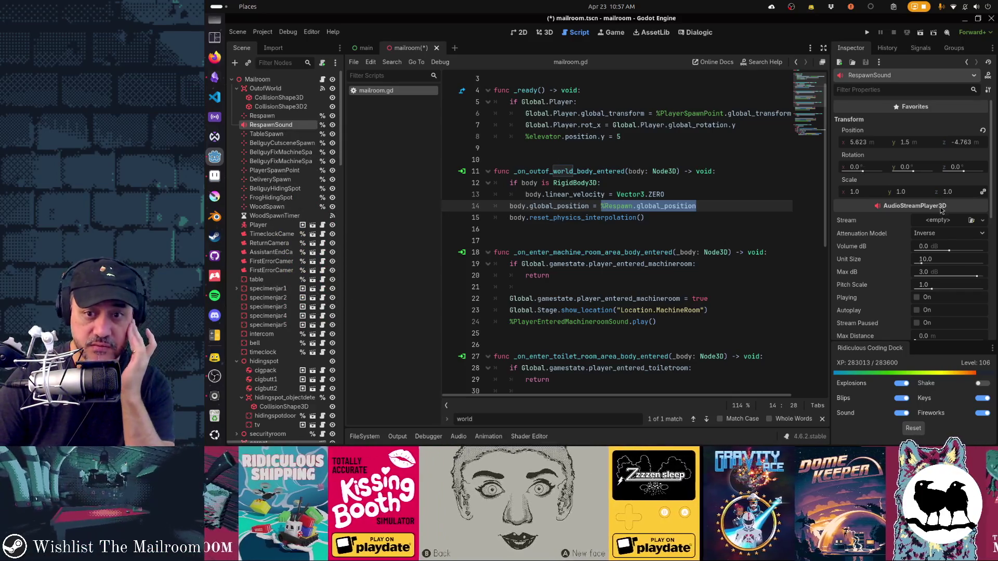
scroll(923, 294, "down", 5)
left_click(948, 238)
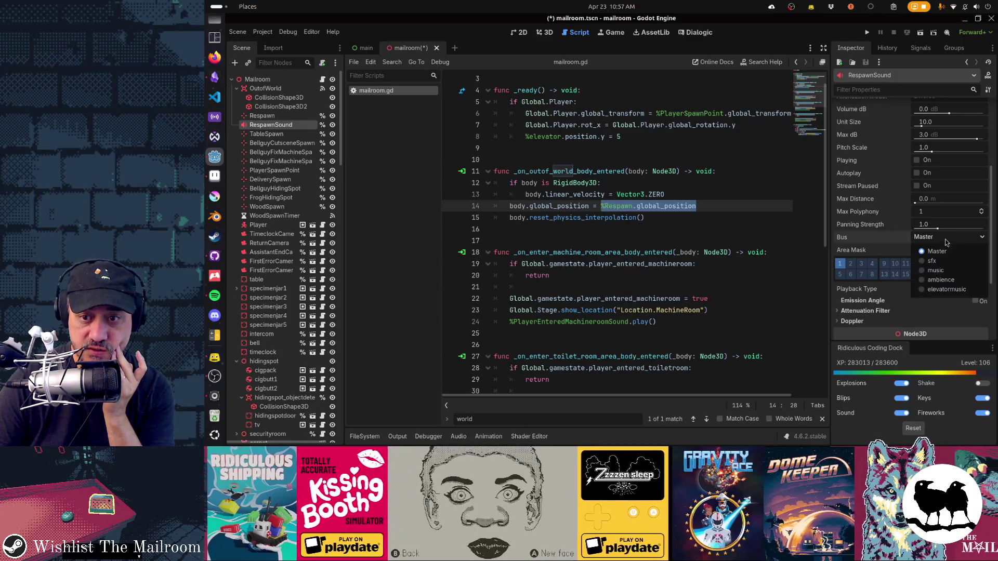
left_click(927, 260)
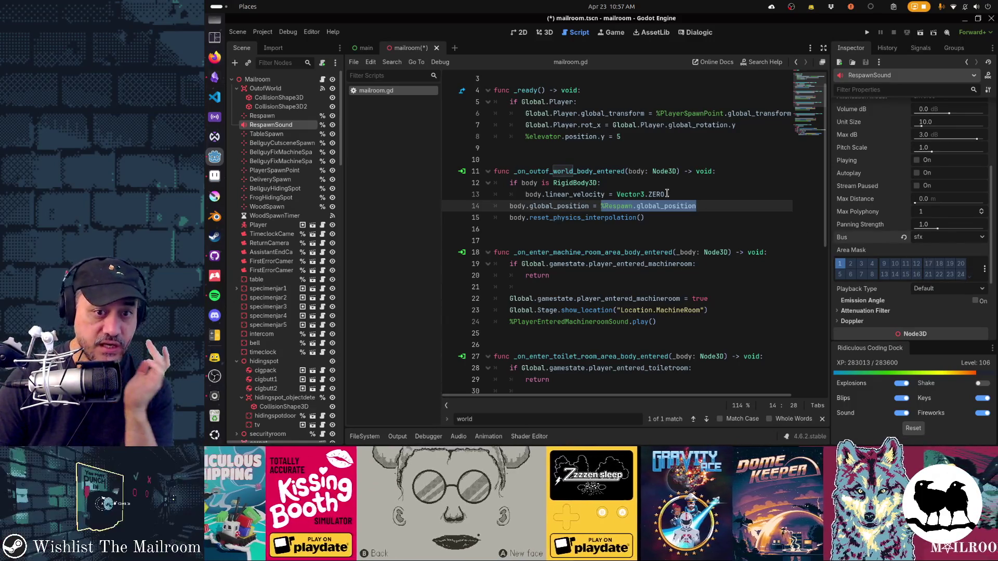
left_click(711, 207)
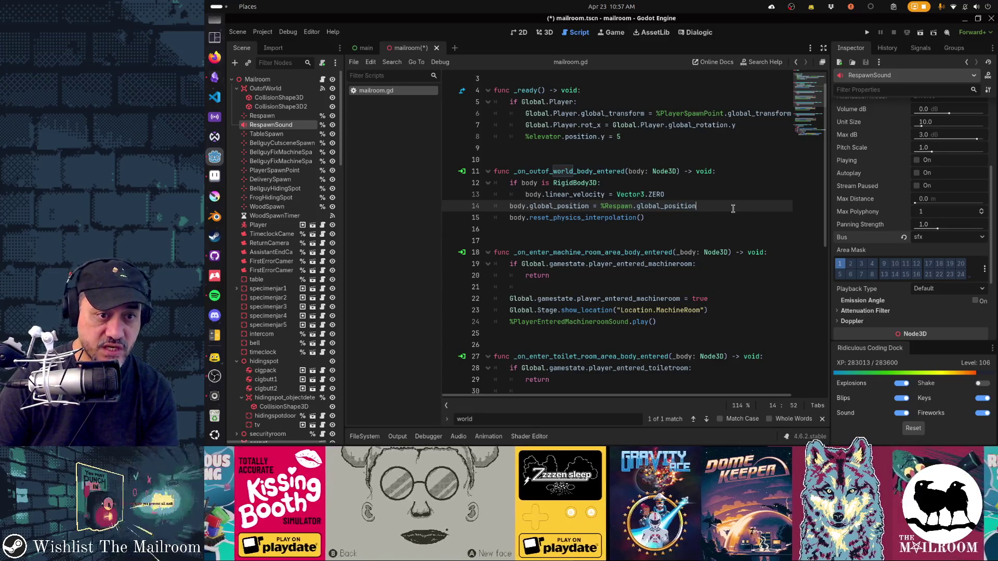
Add a '%RespawnSound.play()' call on a new line after line 15
key("Down")
key("Return")
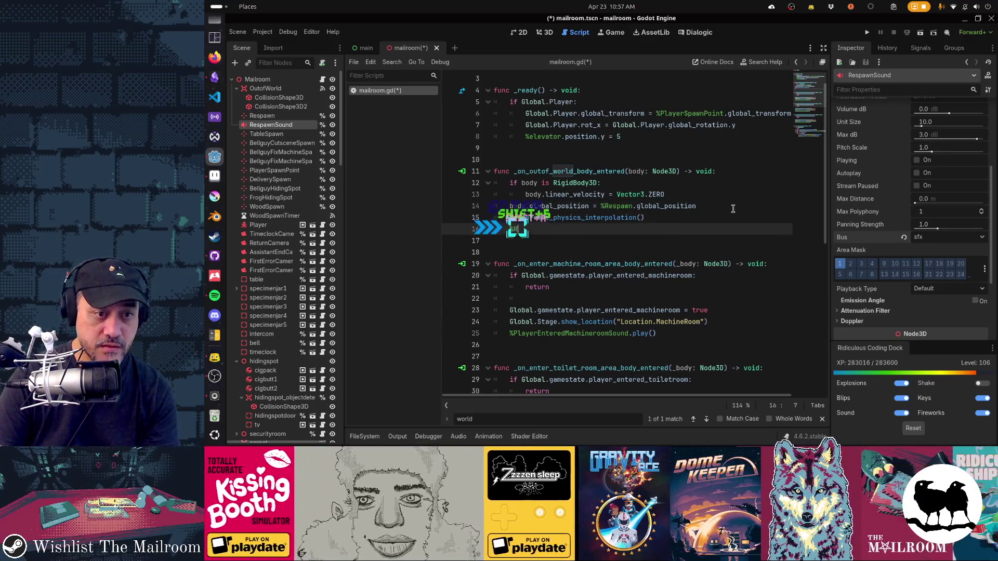
type("%Reds")
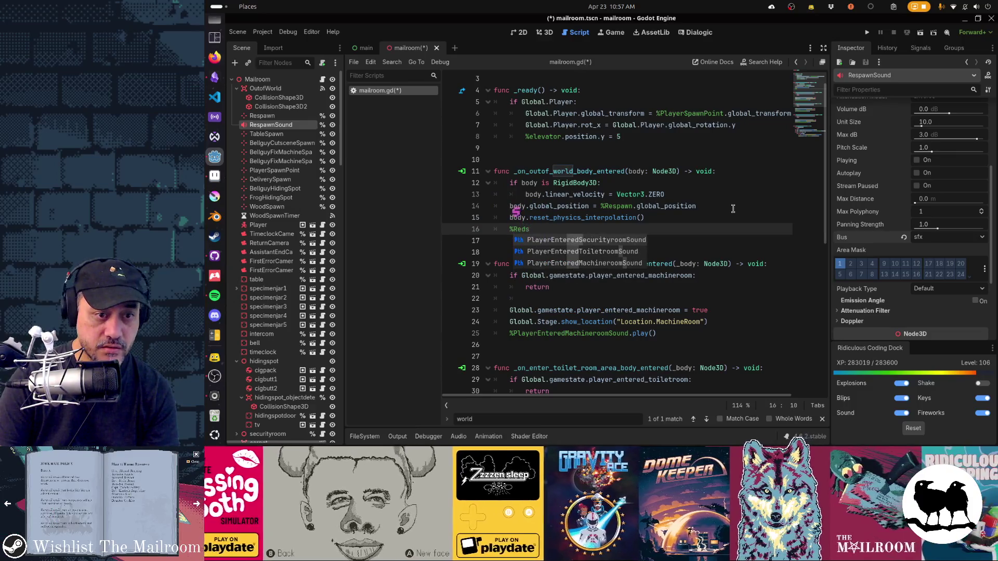
key("BackSpace")
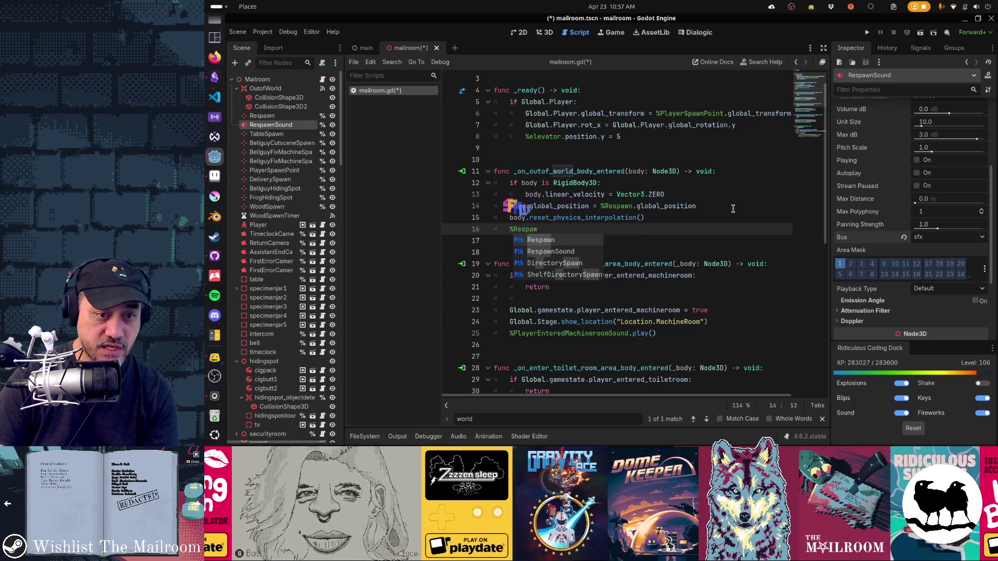
key("Down")
key("Return")
type(".play(")
key("Return")
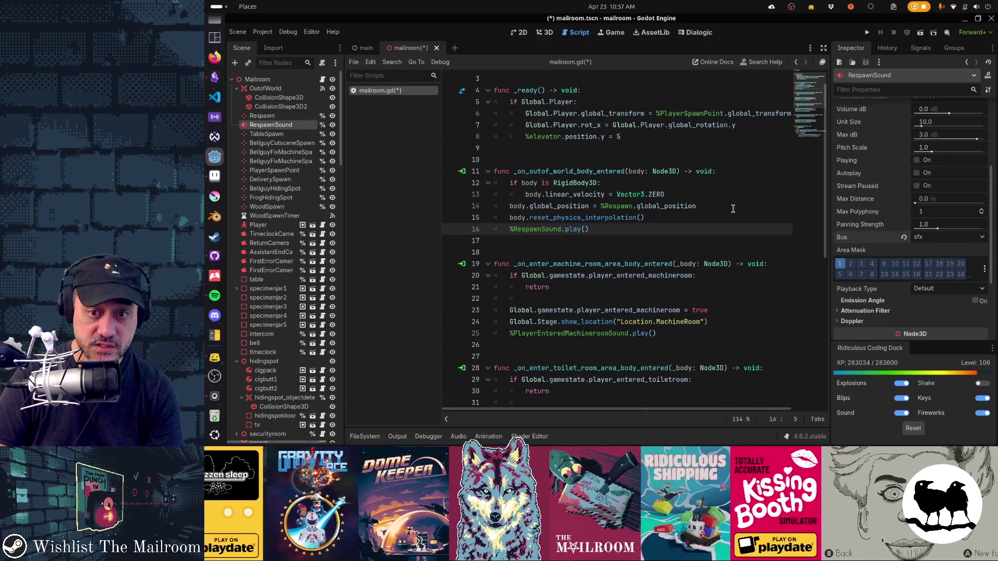
Wrap the play call in 'if not %RespawnSound.playing:' with the call indented beneath
key("ctrl+shift+Return")
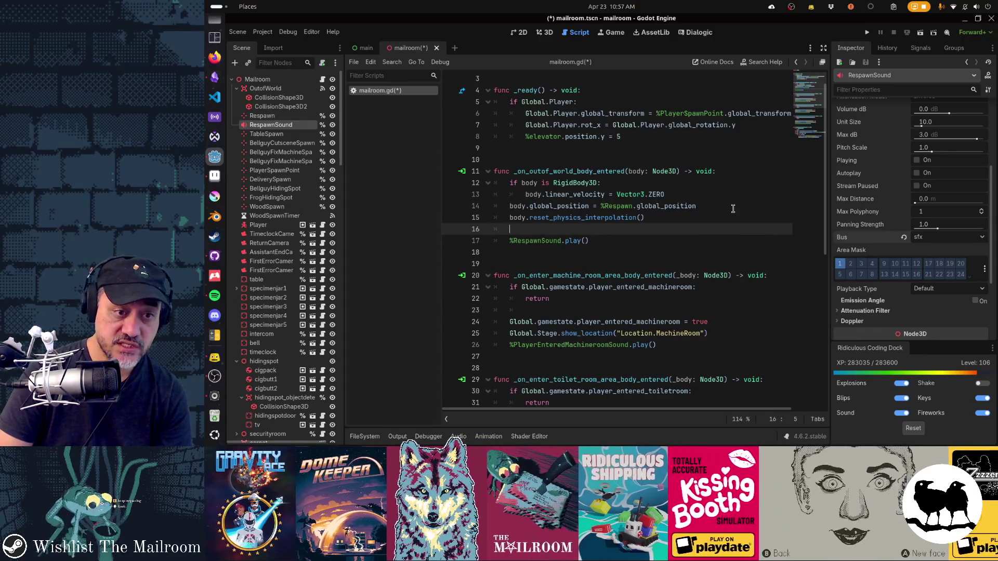
type("if %Resp")
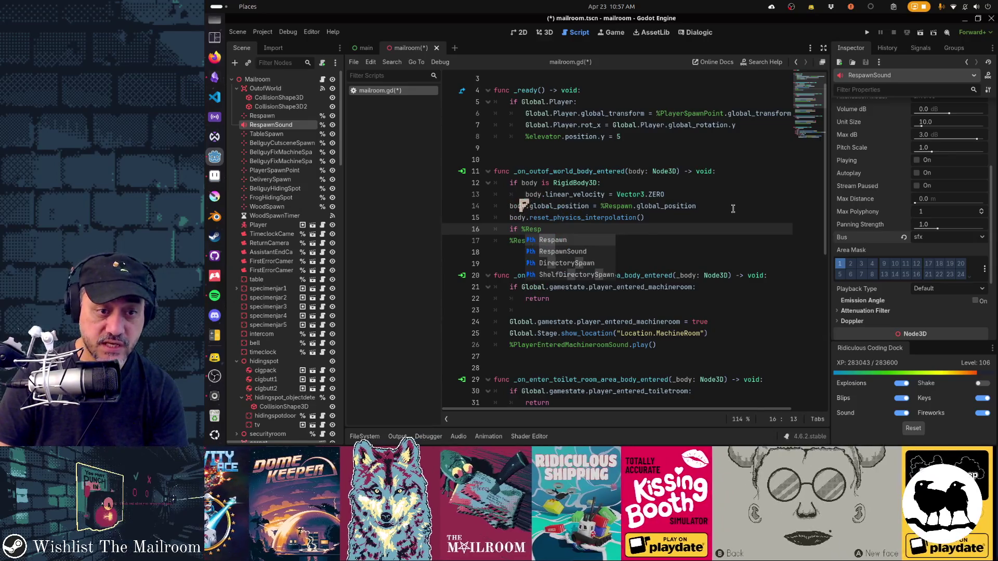
key("Down")
key("Return")
type(".")
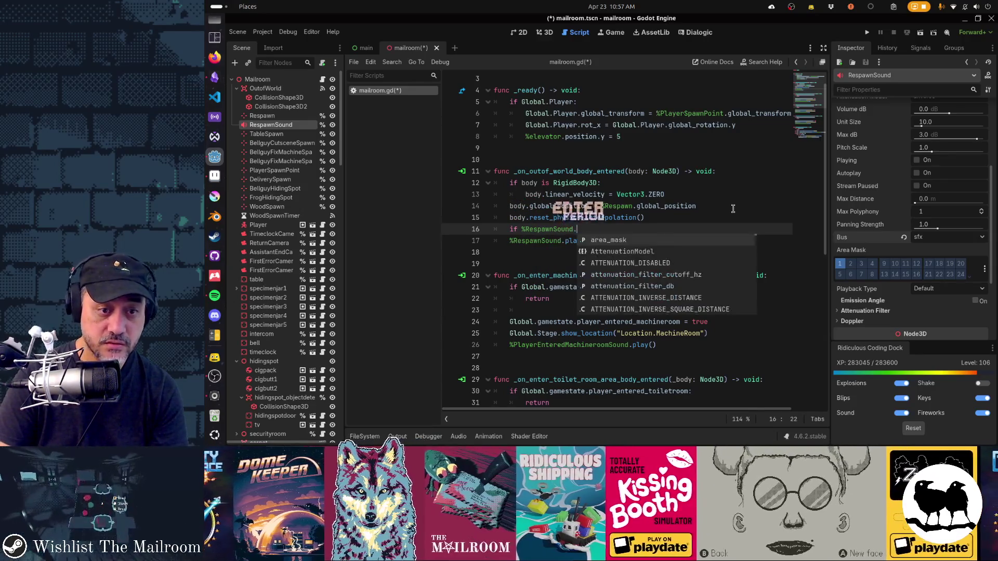
type("ply")
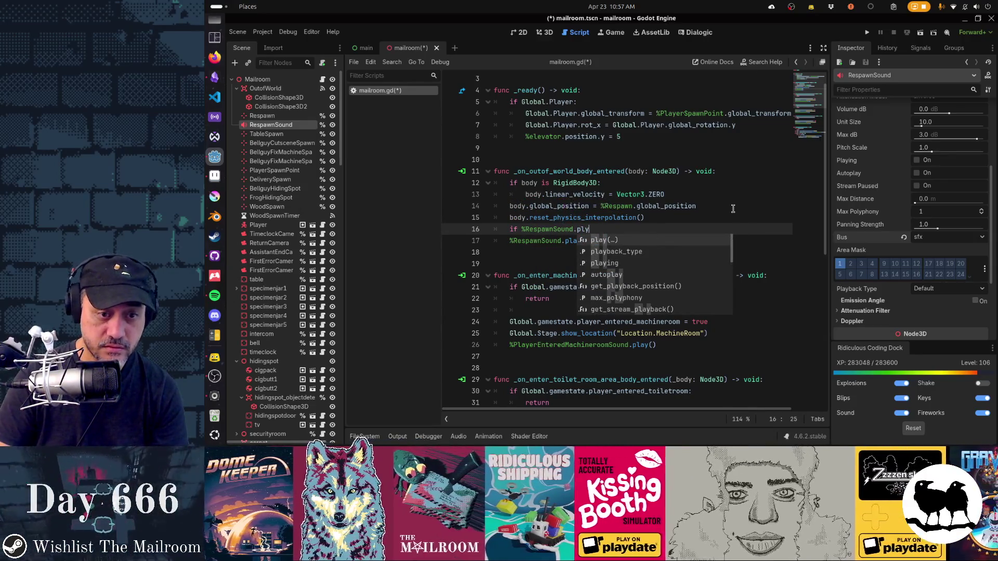
key("Down")
key("Down")
key("Return")
type(":")
key("Down")
key("Home")
key("Tab")
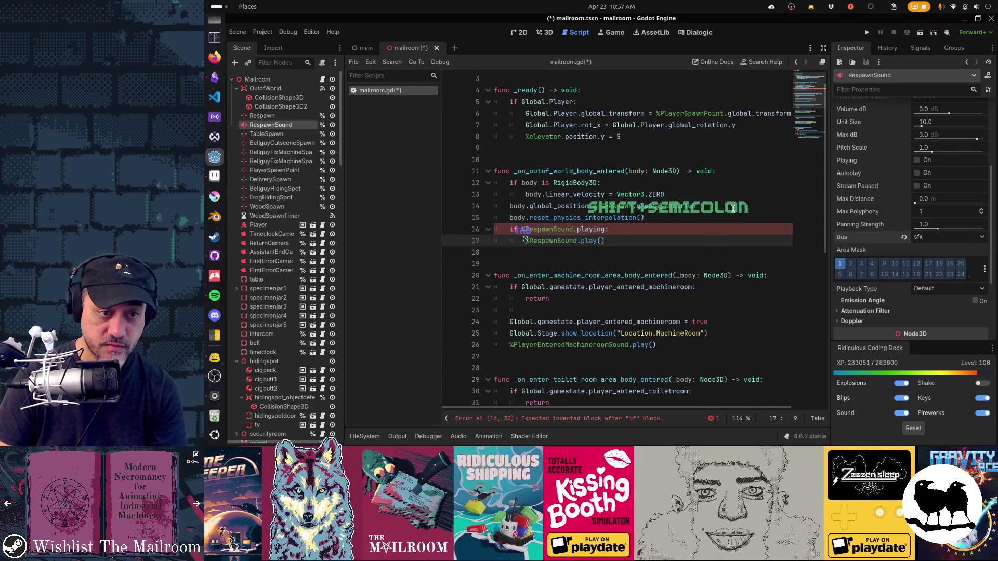
key("Up")
key("Left")
key("Left")
key("Left")
type("not")
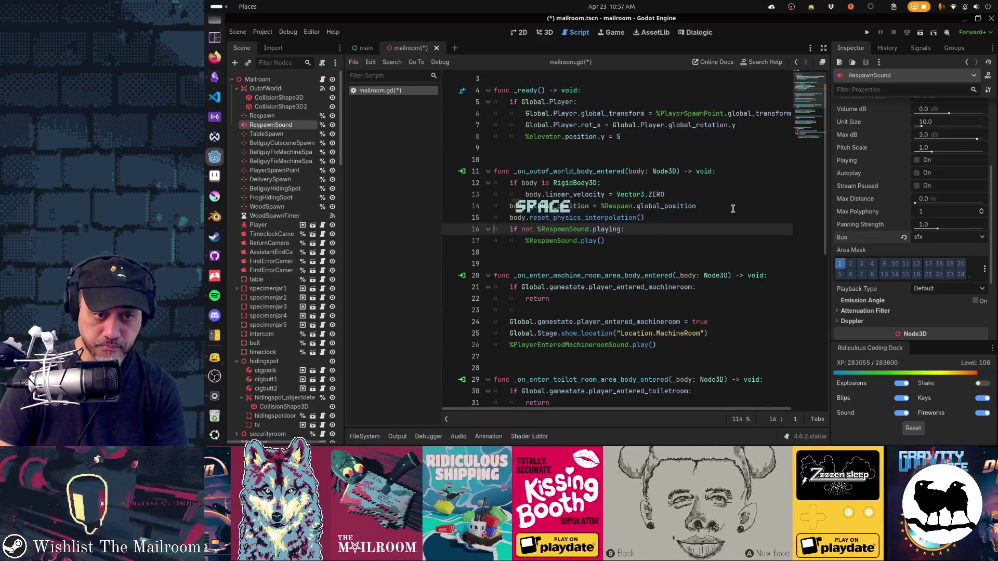
key("End")
key("Down")
key("Up")
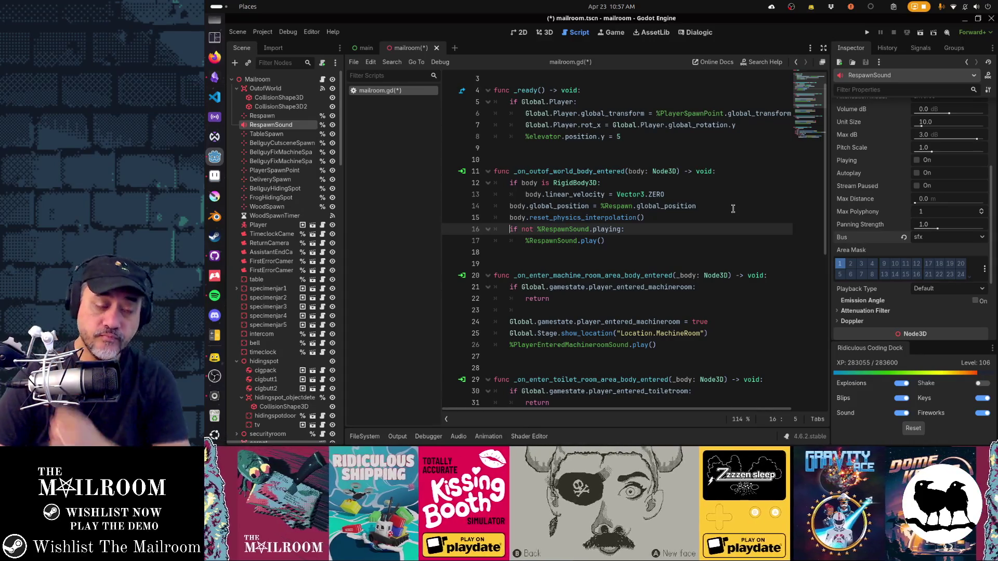
Review the Respawn position reference on line 14, then bring up the quick file search
key("Up")
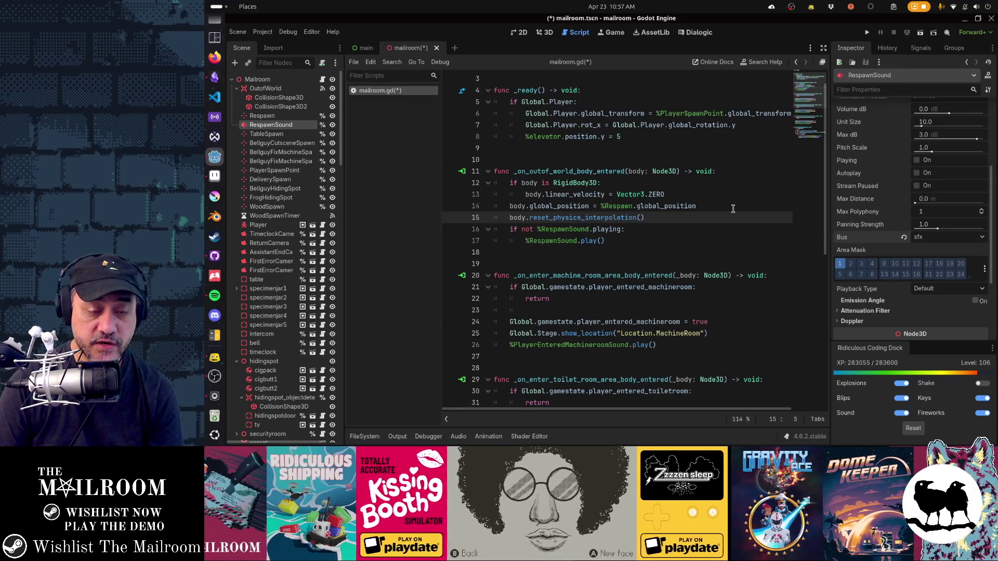
key("Up")
key("ctrl+shift+Right")
key("ctrl+shift+Right")
key("ctrl+shift+Right")
key("End")
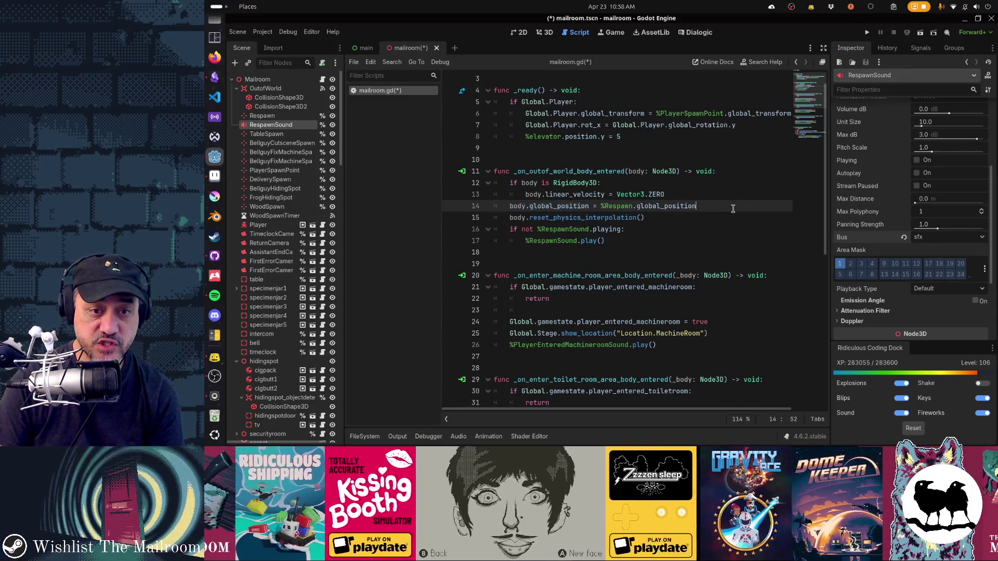
key("ctrl+shift+Left")
key("ctrl+shift+Left")
key("ctrl+shift+Left")
key("ctrl+shift+Left")
key("ctrl+shift+Left")
key("ctrl+shift+Left")
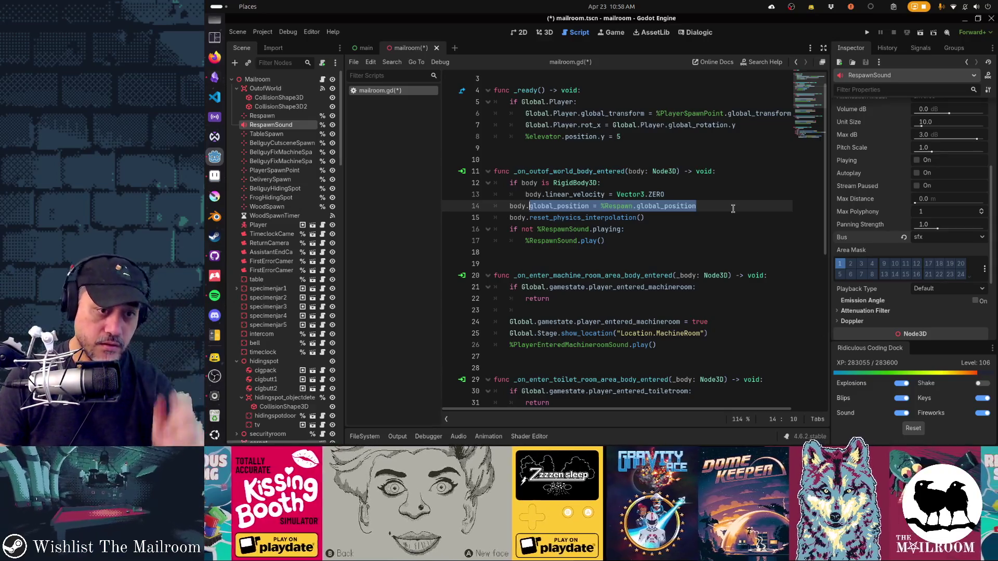
key("Down")
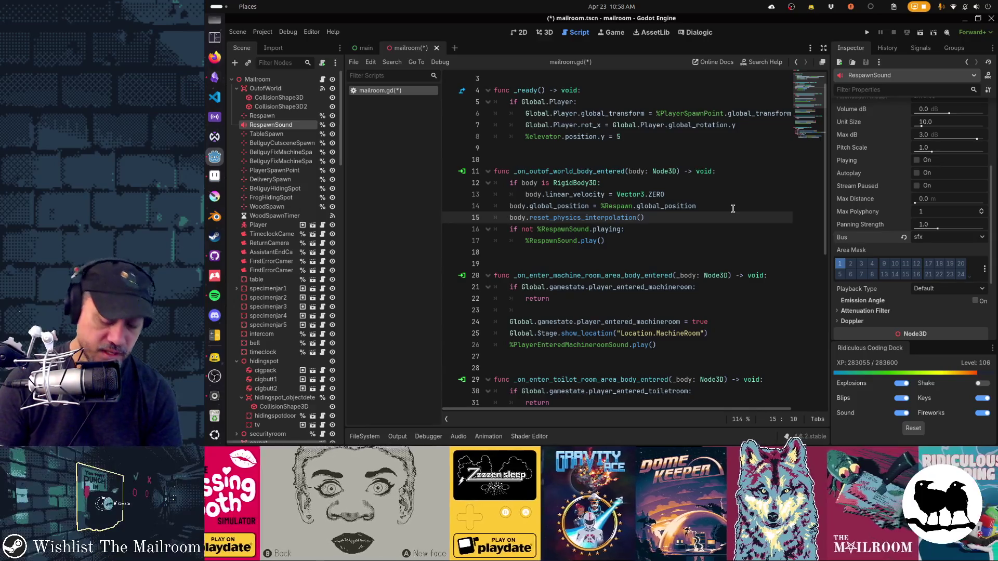
key("shift+alt+o")
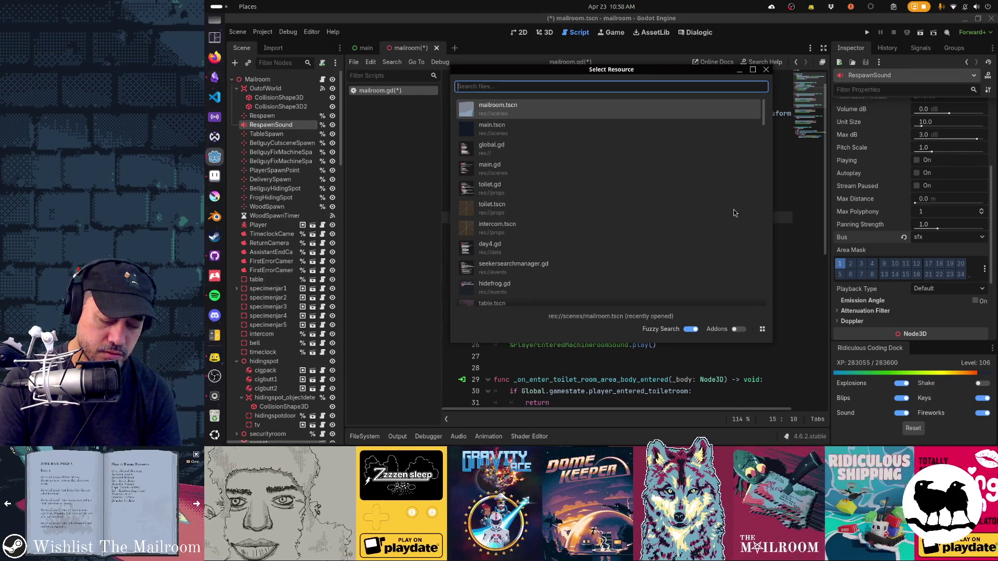
Search 'fx.tscn' and open the explode_fx.tscn scene
type("sparkl")
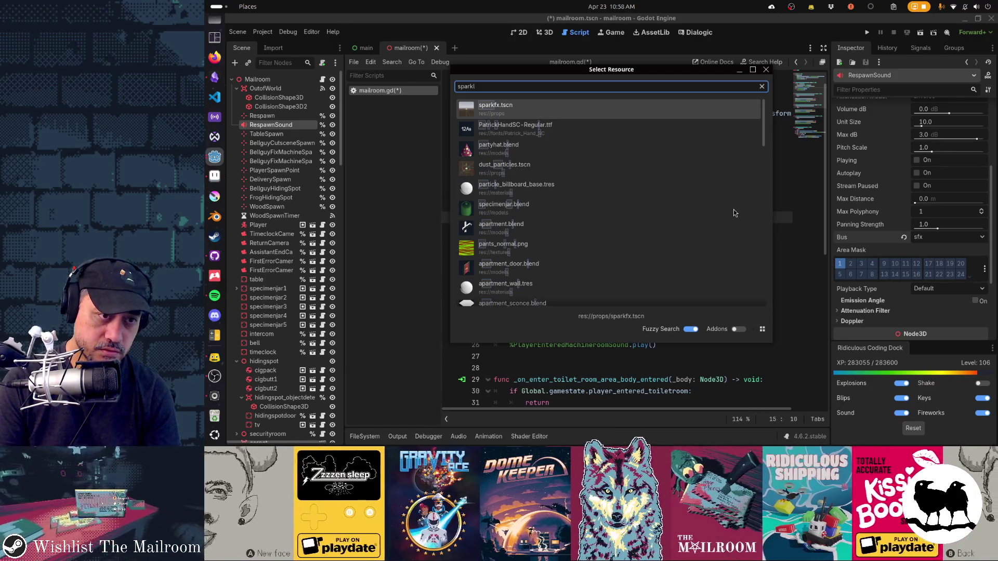
key("BackSpace")
key("BackSpace")
key("BackSpace")
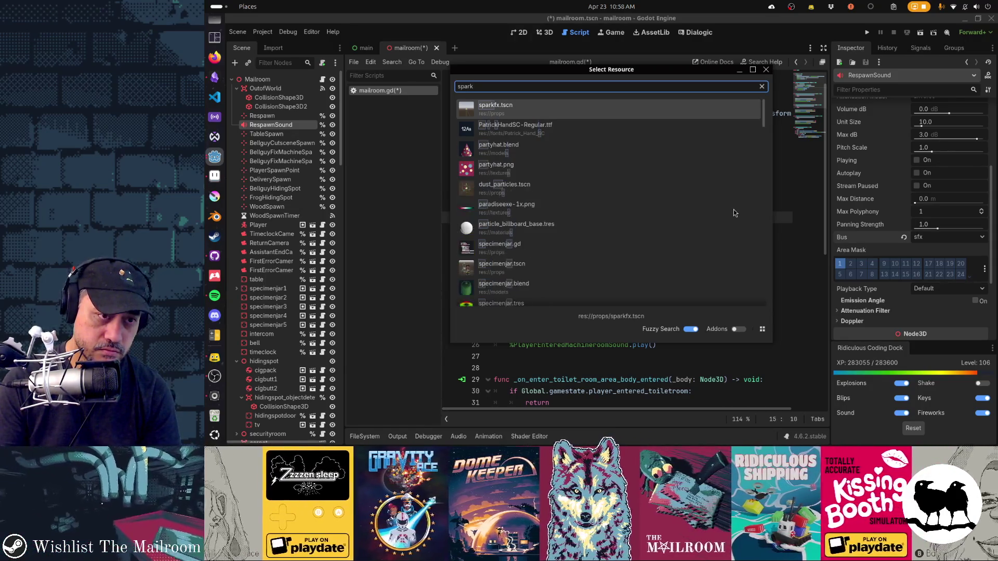
type("fx.tscn")
key("Down")
key("Down")
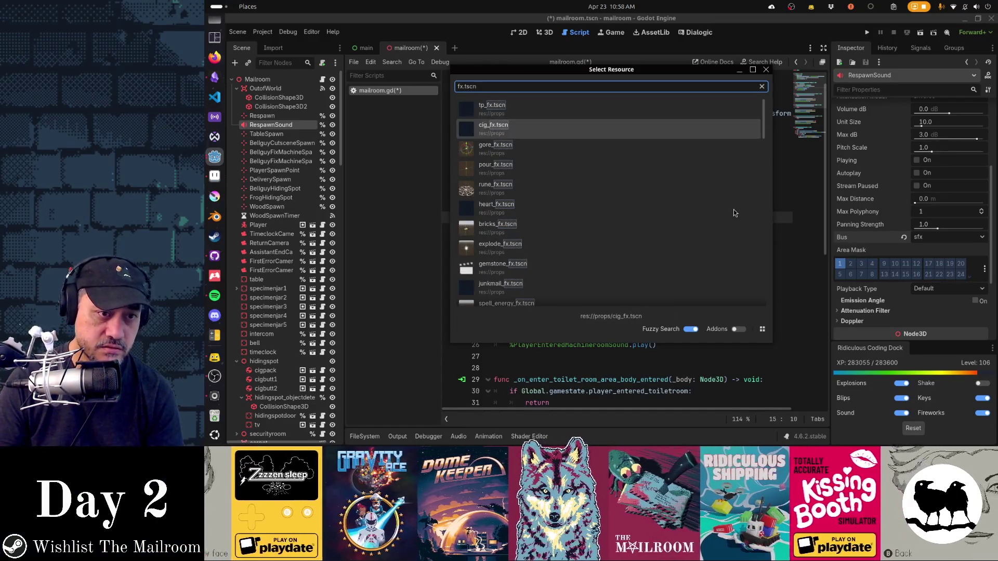
key("Down")
key("Down")
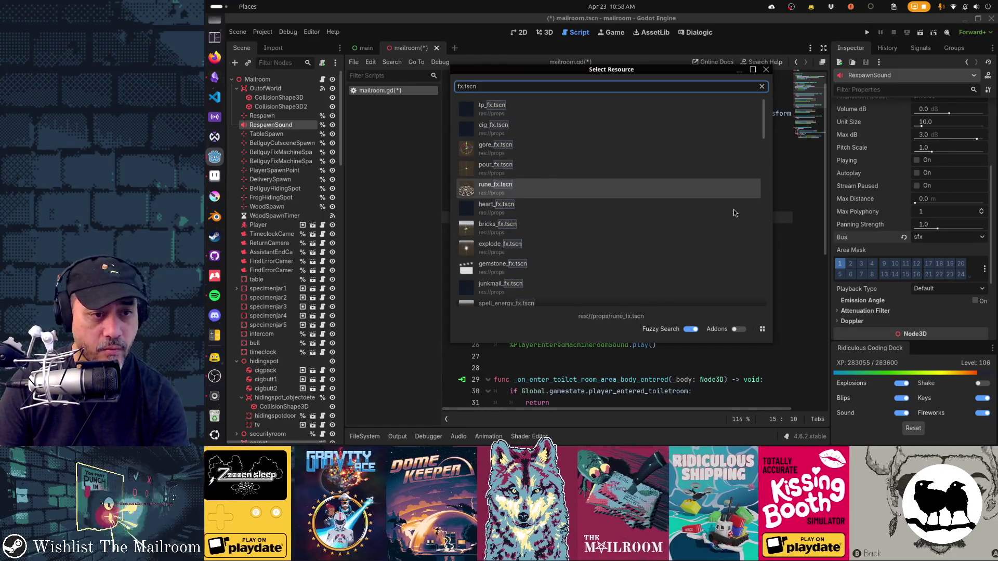
key("Down")
key("Down")
key("Down")
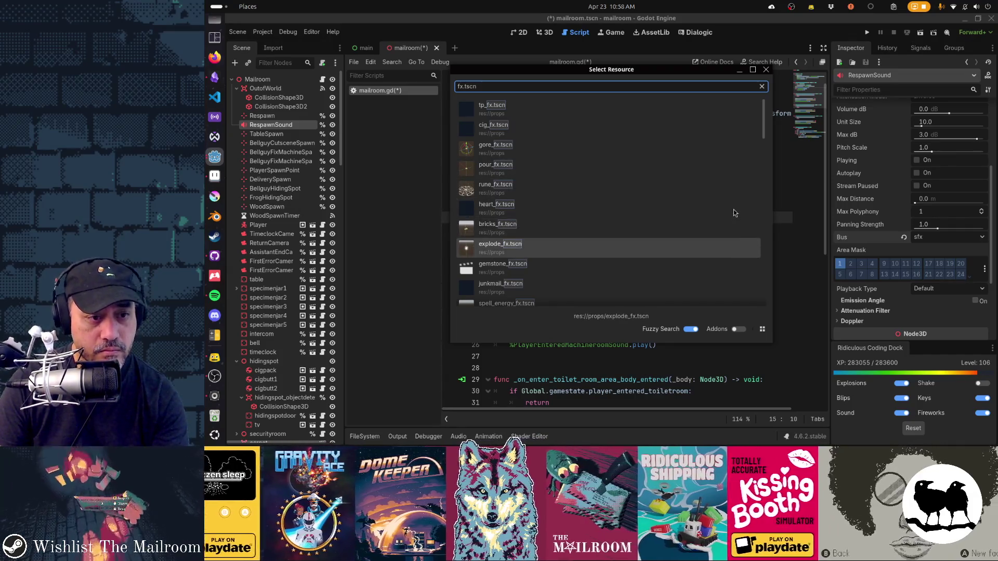
key("Return")
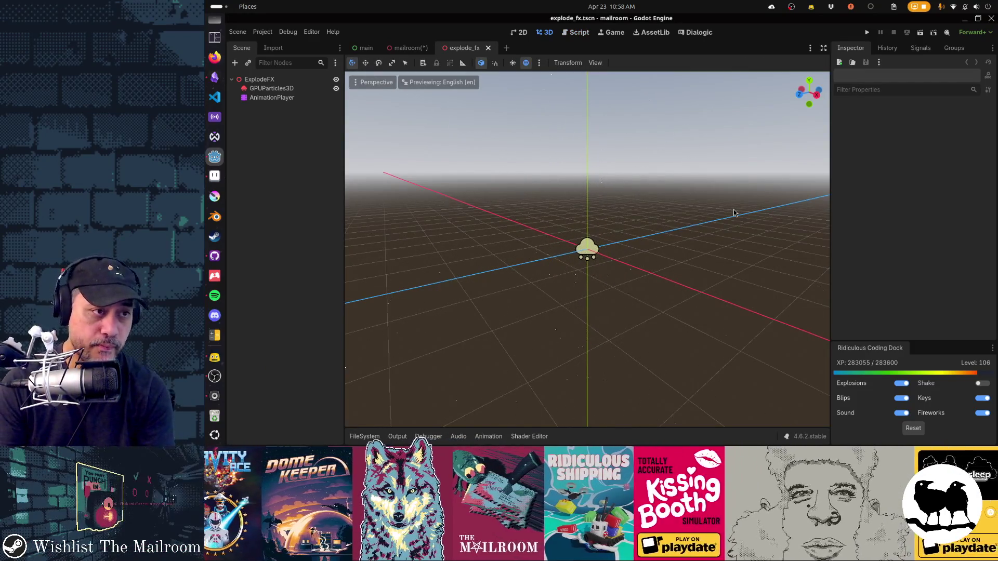
Save the scene as a copy named teleport_fx.tscn
left_click(304, 79)
key("ctrl+shift+s")
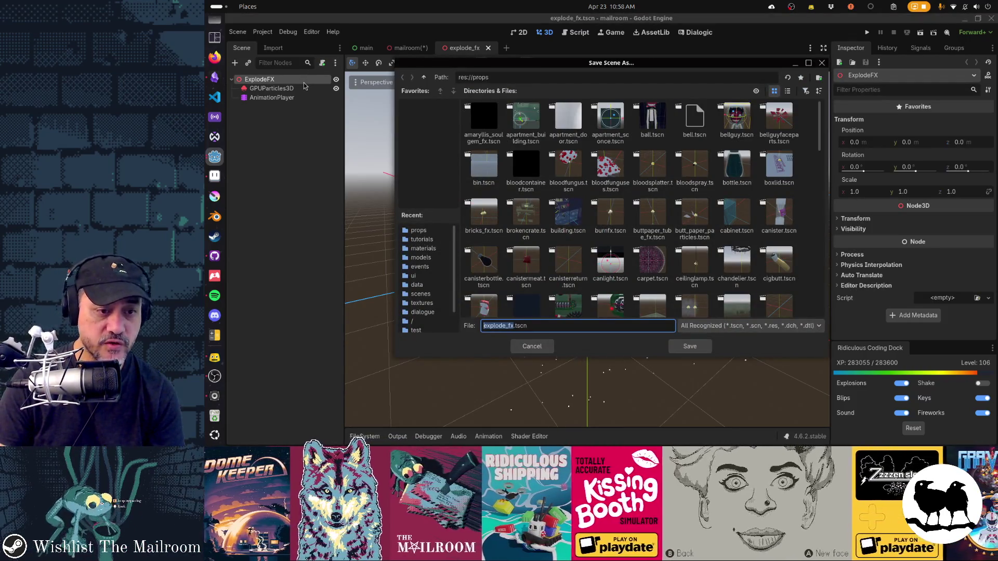
type("teleport")
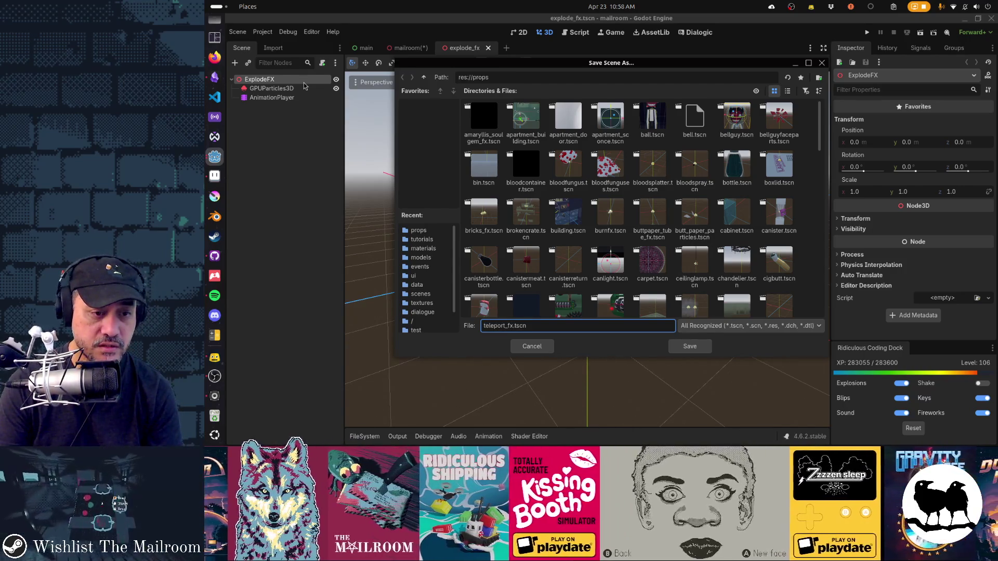
key("Return")
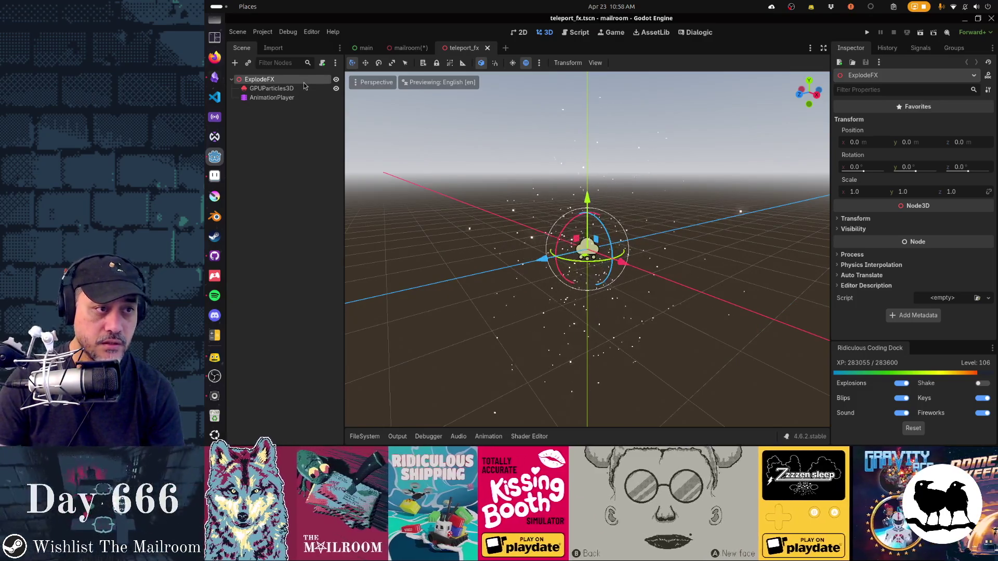
Rename the root node ExplodeFX to TeleportFX and save the scene
double_click(297, 82)
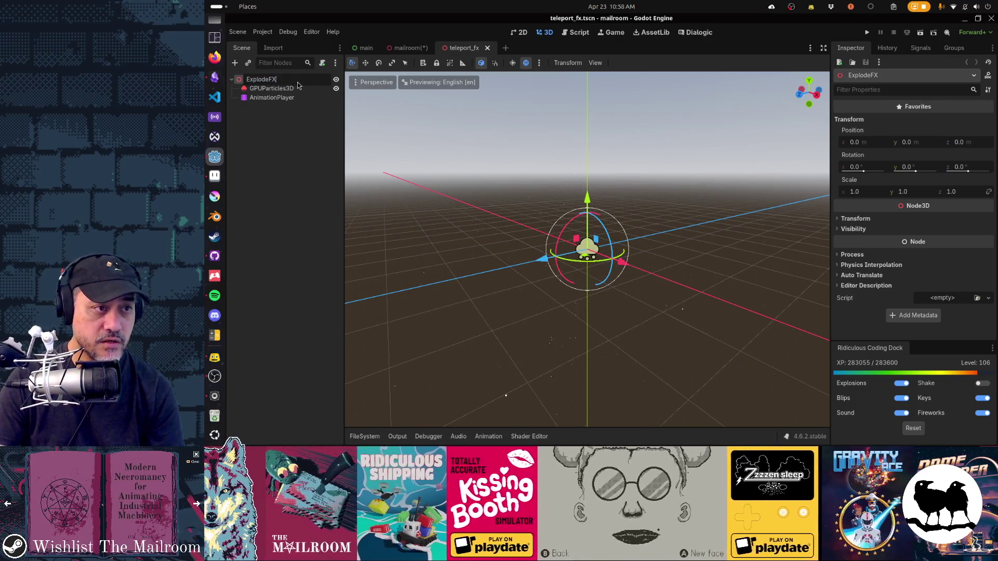
key("Home")
key("shift+Right")
key("shift+Right")
key("shift+Right")
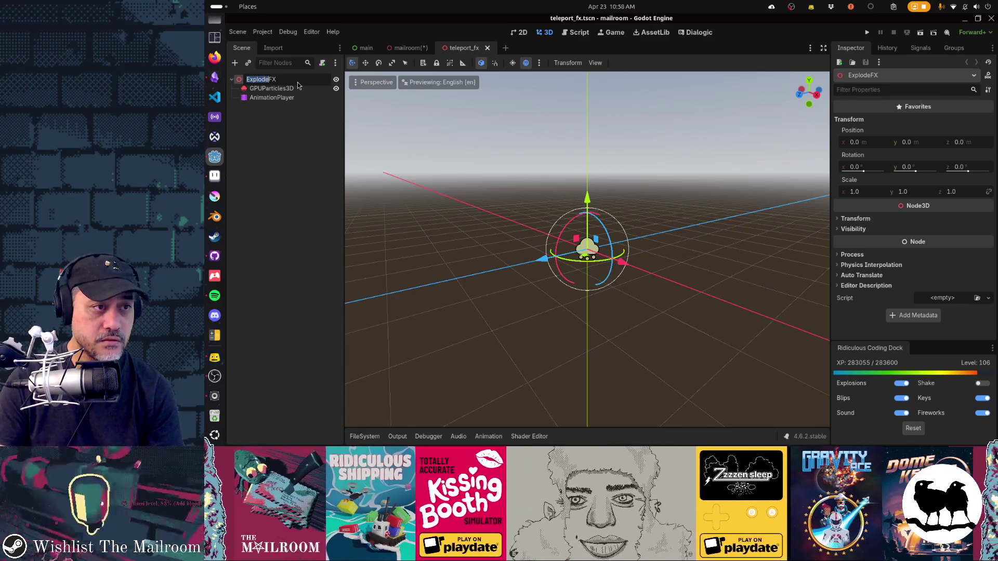
type("Teleport")
key("Return")
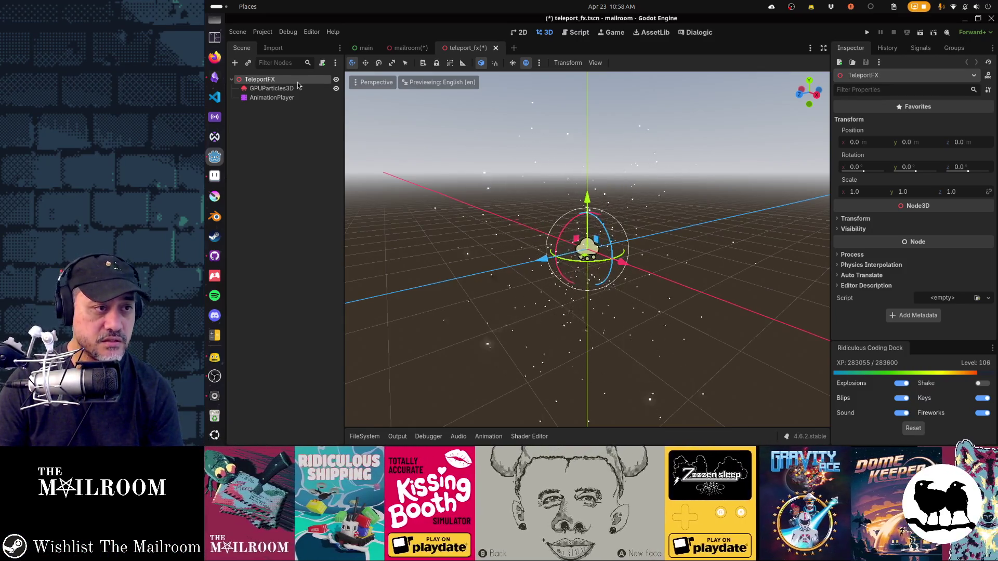
key("ctrl+s")
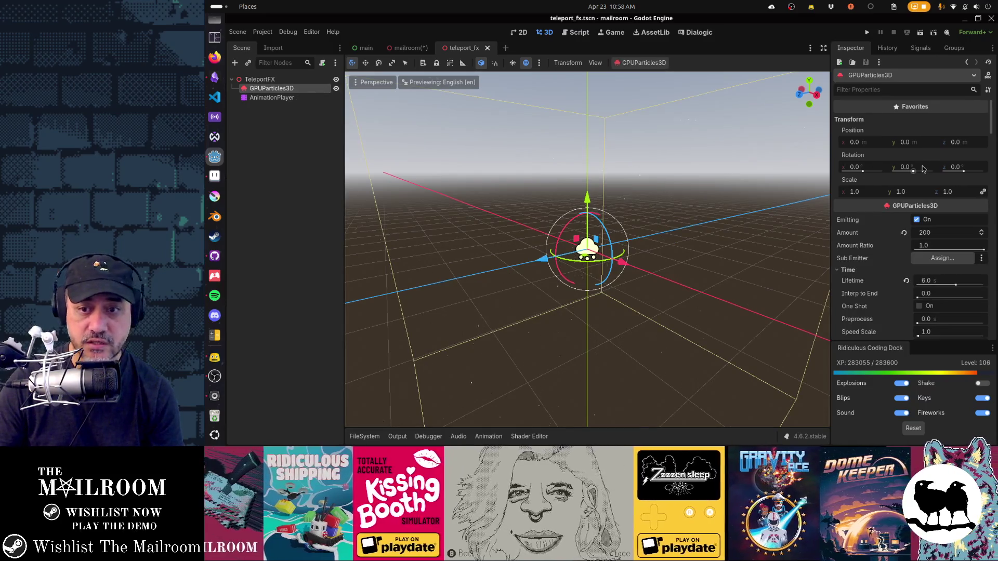
Set the GPUParticles3D Amount to 50 after checking the process material
mouse_move(860, 264)
scroll(861, 263, "down", 5)
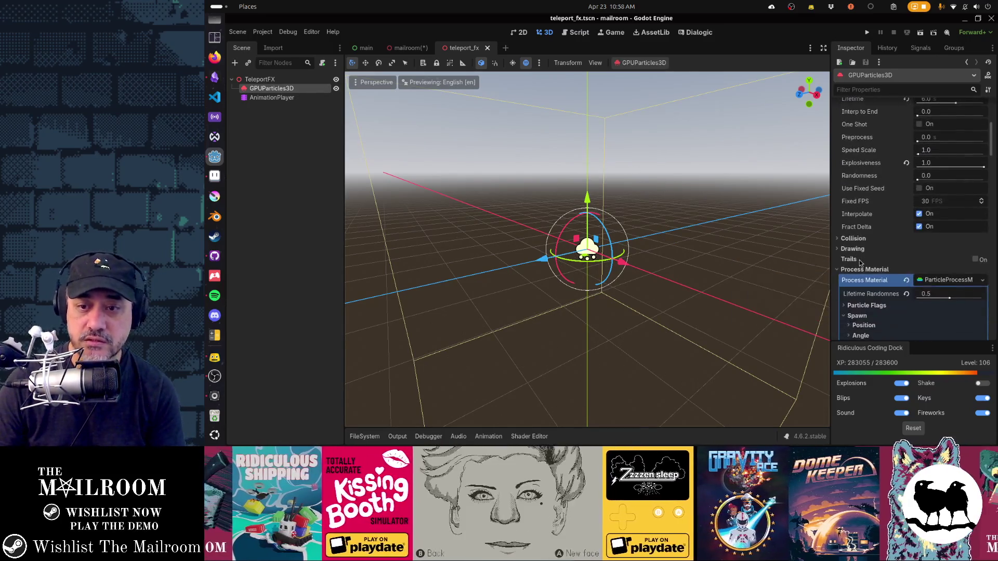
left_click(981, 280)
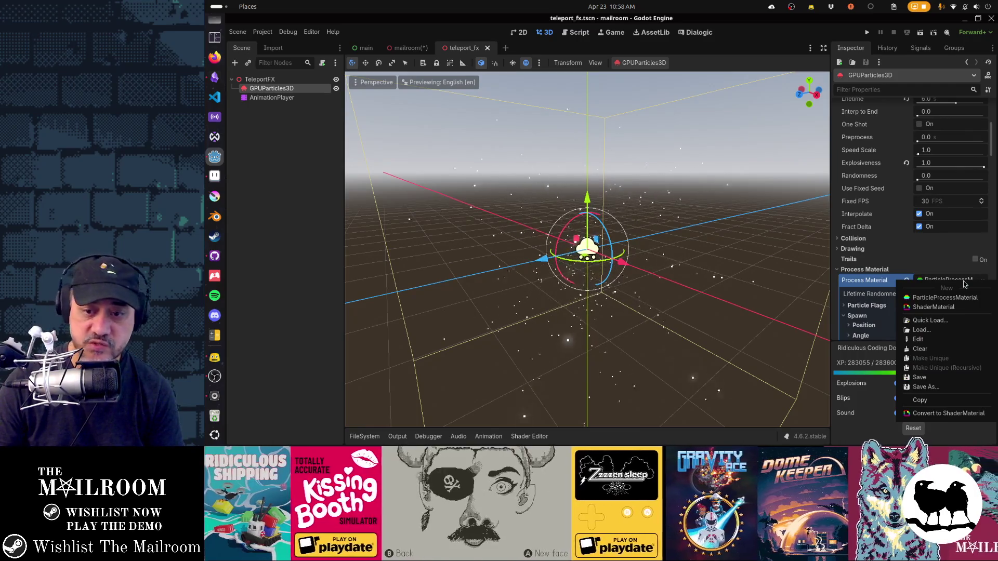
left_click(869, 281)
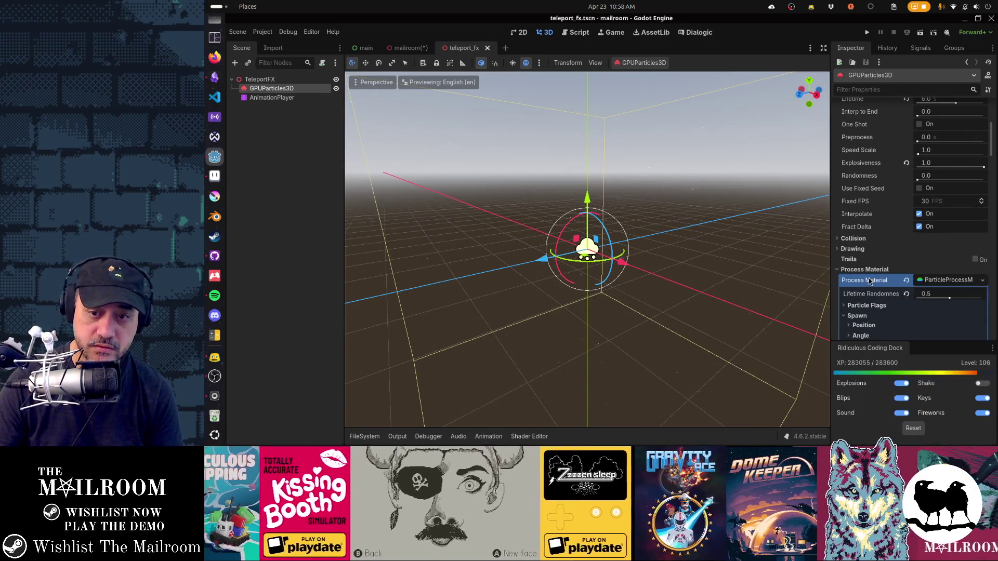
left_click(947, 284)
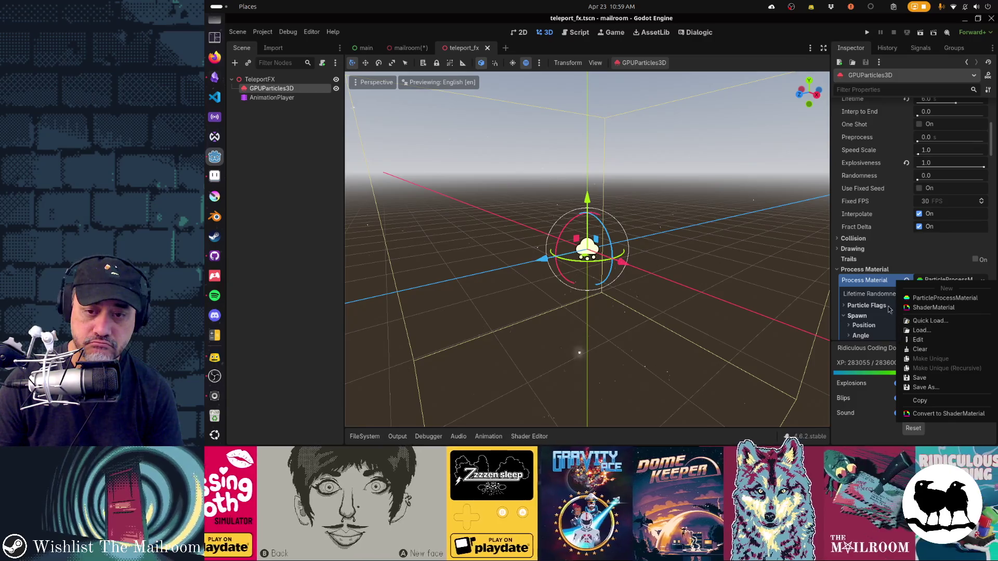
left_click(873, 283)
scroll(873, 283, "up", 4)
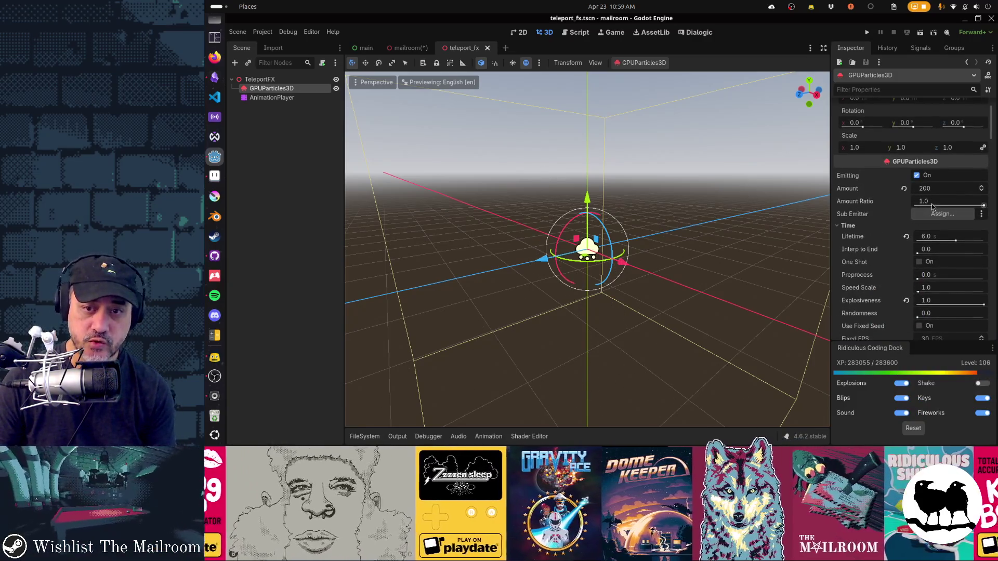
left_click(941, 190)
type("50")
key("Return")
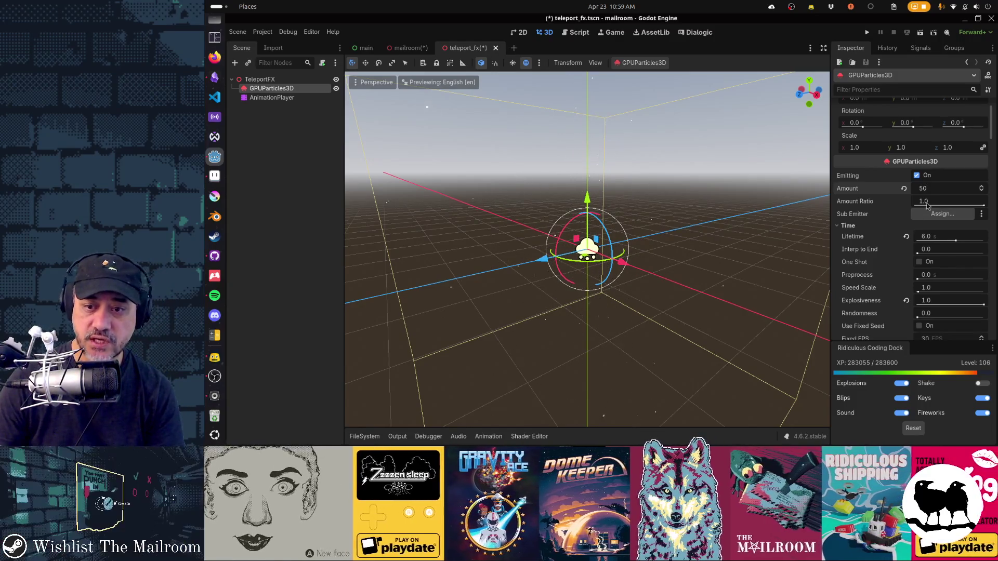
Set the particle Lifetime to 0.5 seconds
scroll(927, 206, "down", 4)
left_click(934, 148)
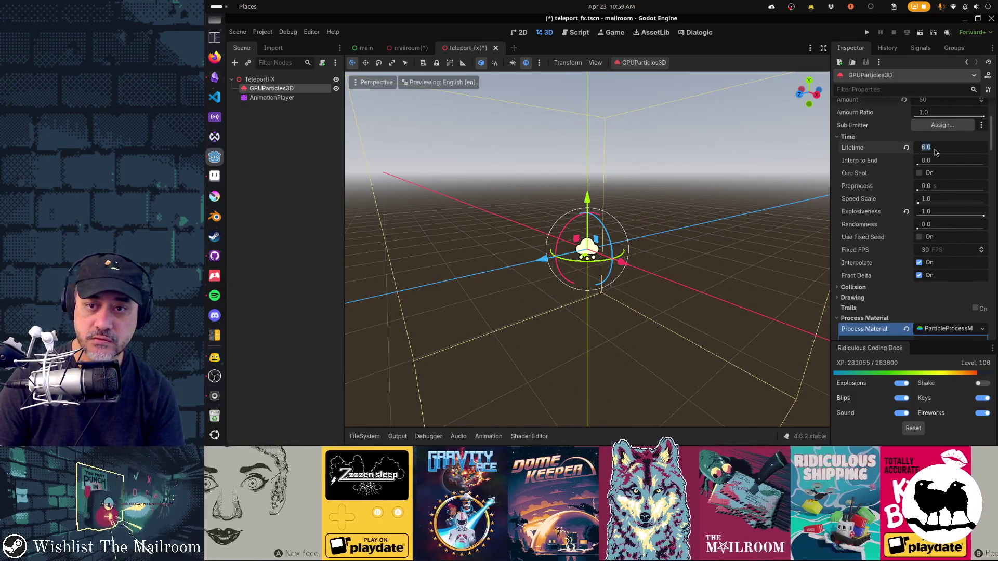
type("1")
key("Tab")
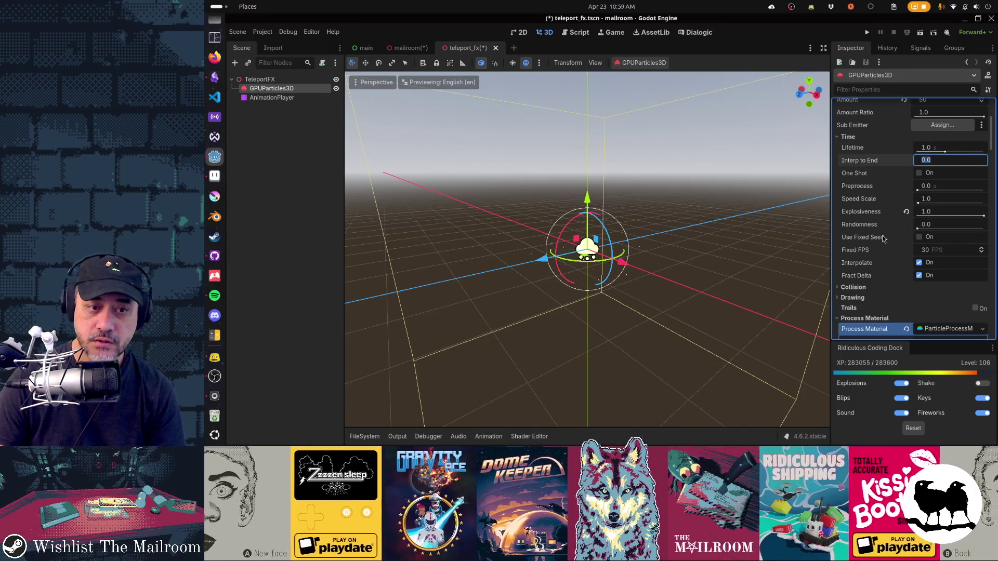
left_click(930, 149)
type("0.3")
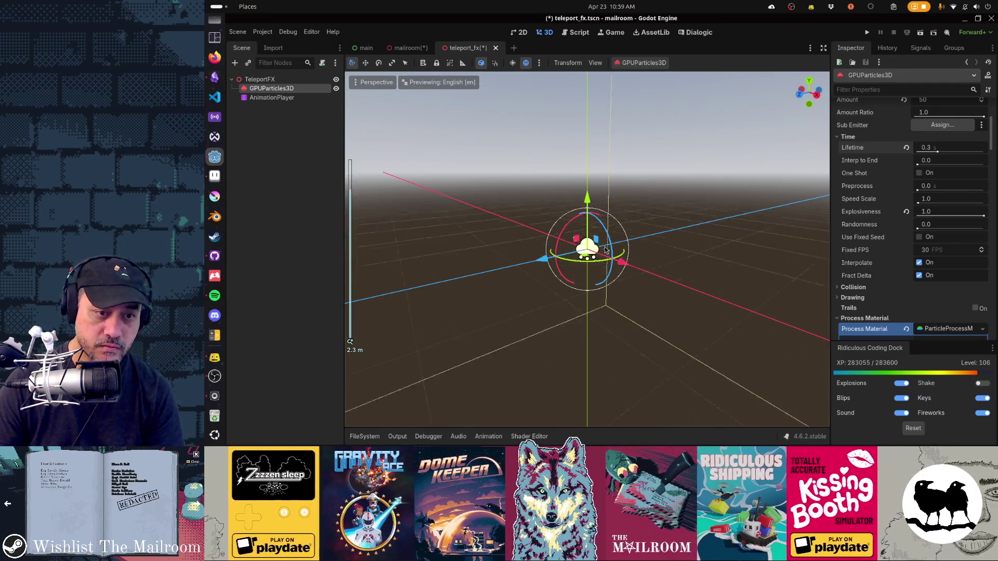
scroll(568, 267, "up", 3)
scroll(569, 266, "up", 3)
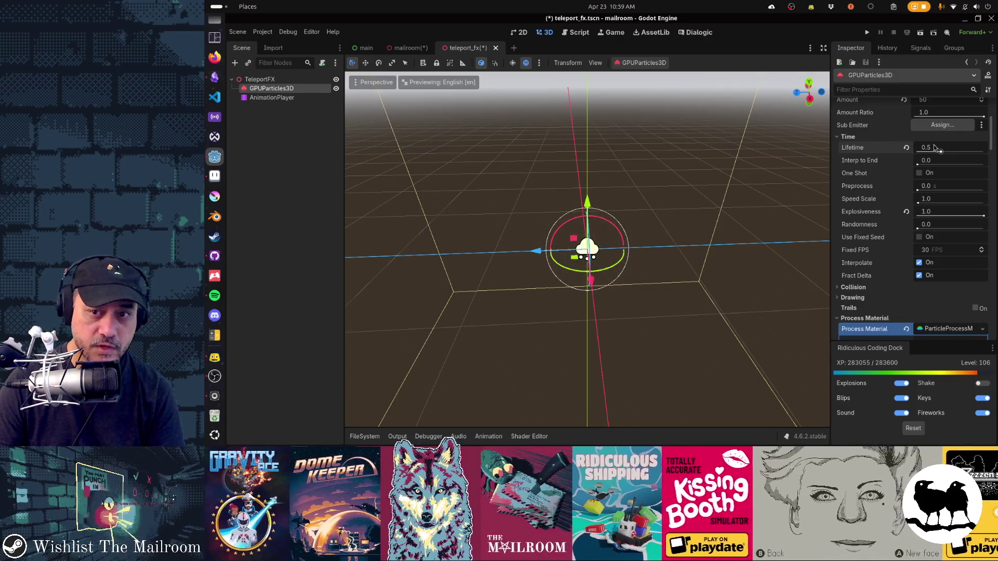
scroll(848, 196, "up", 3)
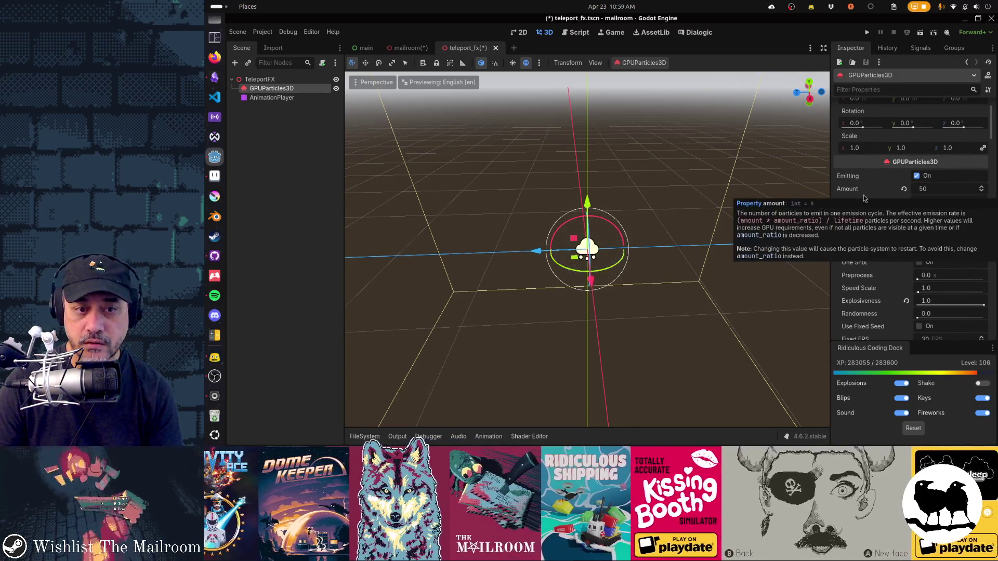
scroll(878, 252, "down", 1)
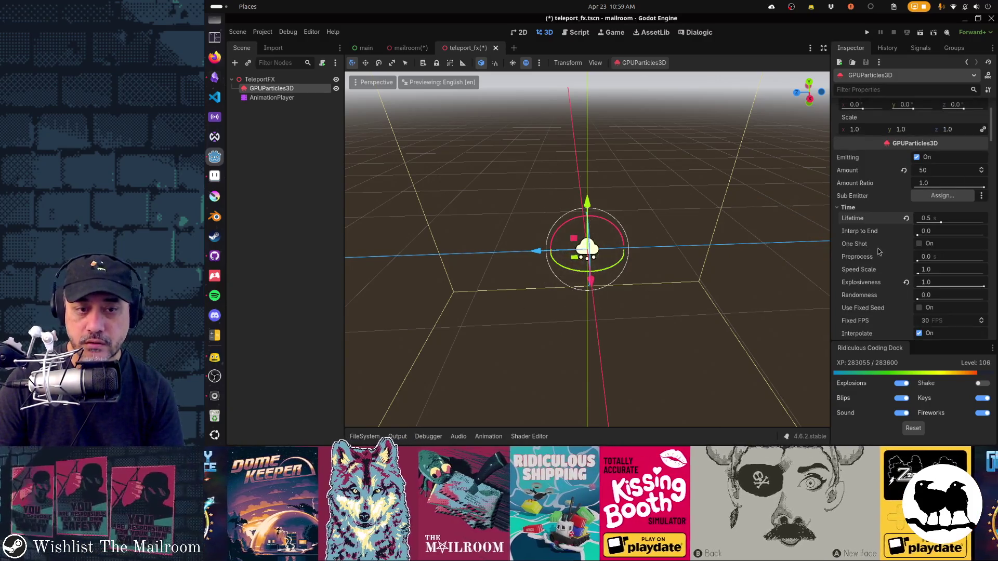
scroll(928, 281, "down", 10)
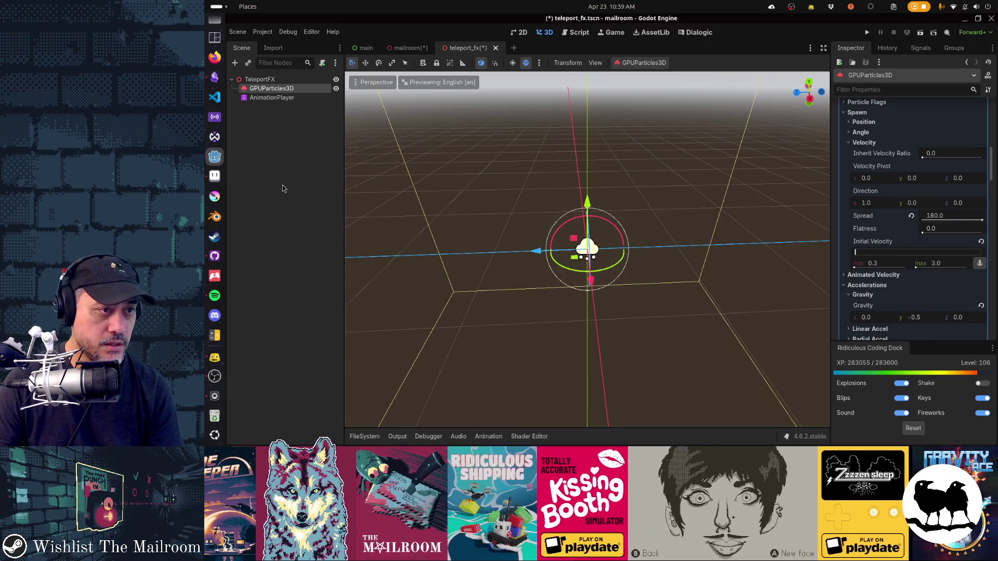
left_click(268, 99)
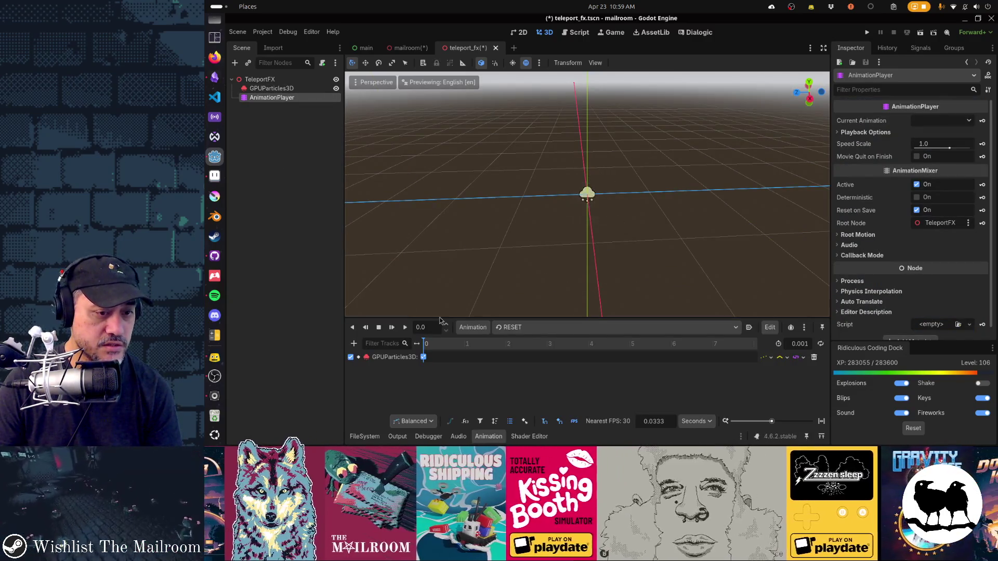
In the default animation, shift the emitting key earlier, set length to 1.0 s, and move queue_free to 1 s
left_click(502, 327)
left_click(518, 349)
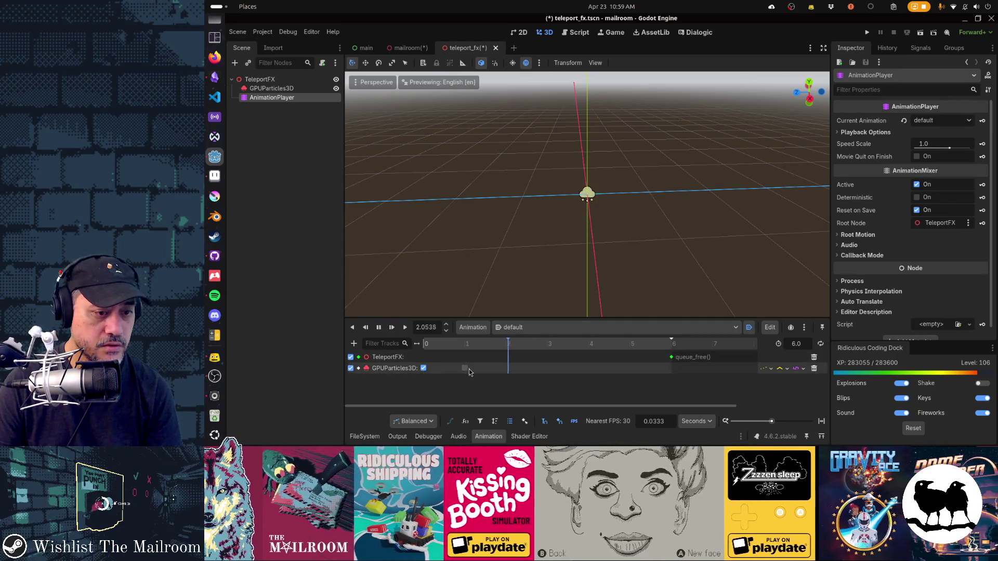
left_click_drag(464, 371, 443, 374)
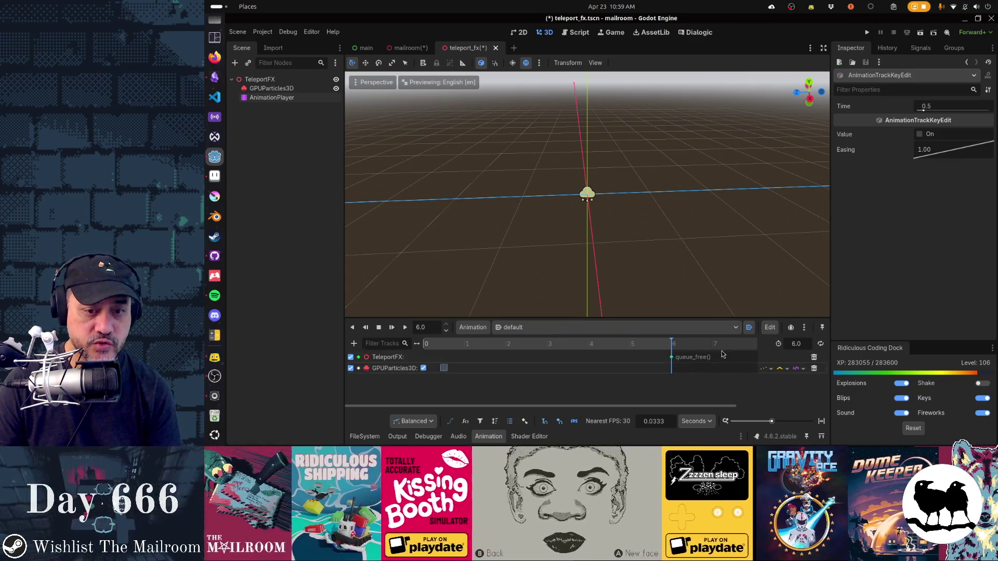
type("1")
key("Return")
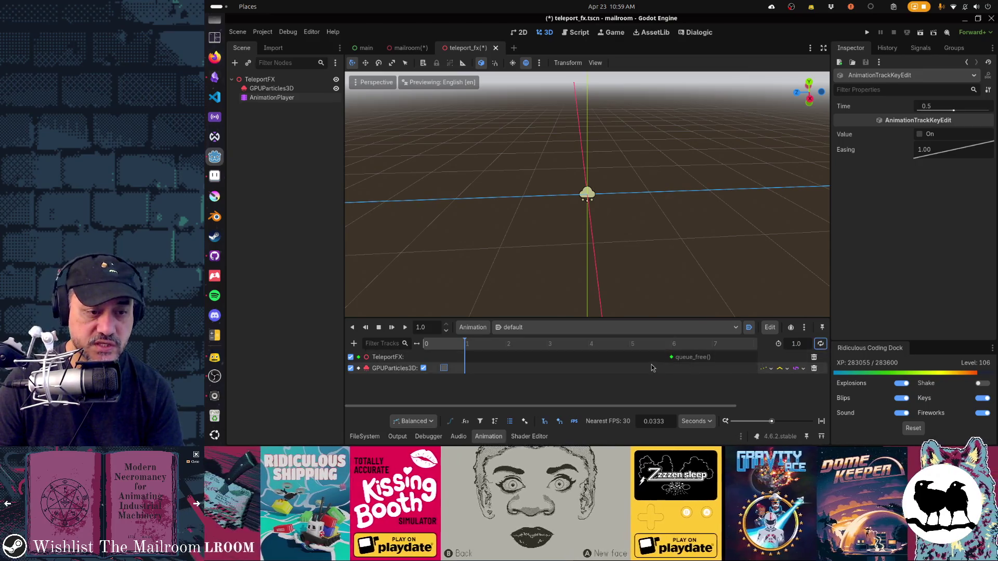
left_click_drag(673, 357, 466, 366)
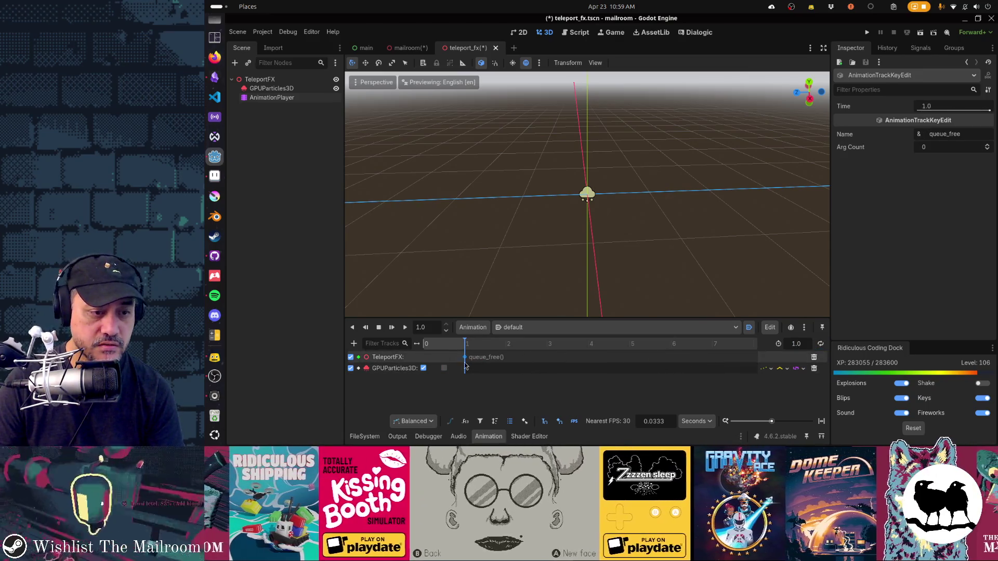
left_click(392, 328)
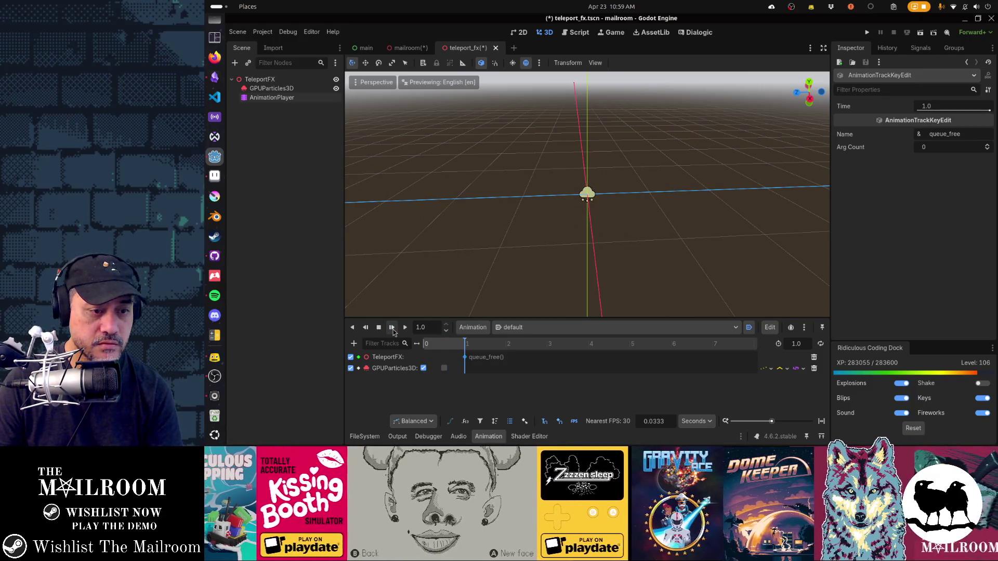
left_click(393, 328)
left_click(260, 79)
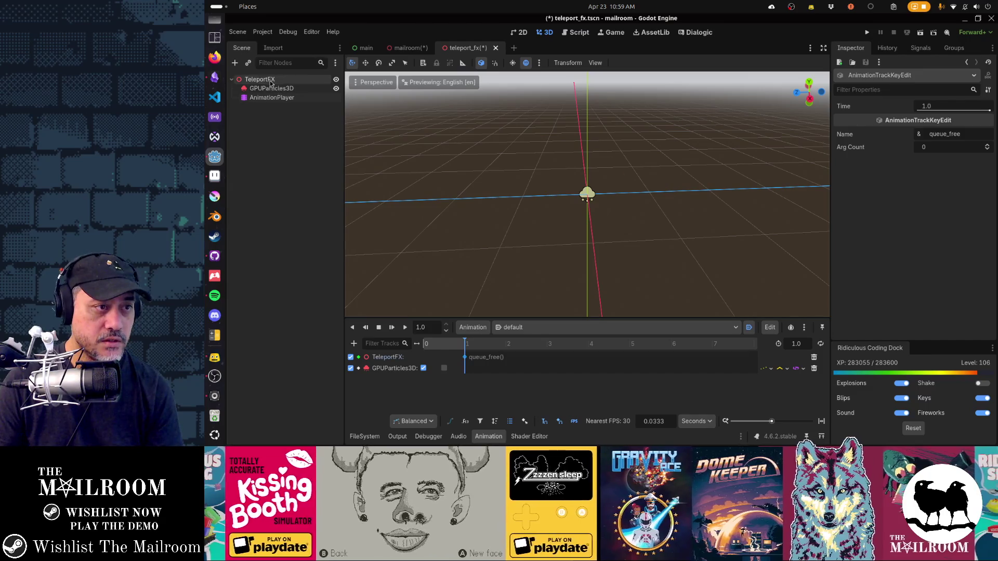
Add an OmniLight3D and key its Light Energy on a new animation track
left_click(235, 63)
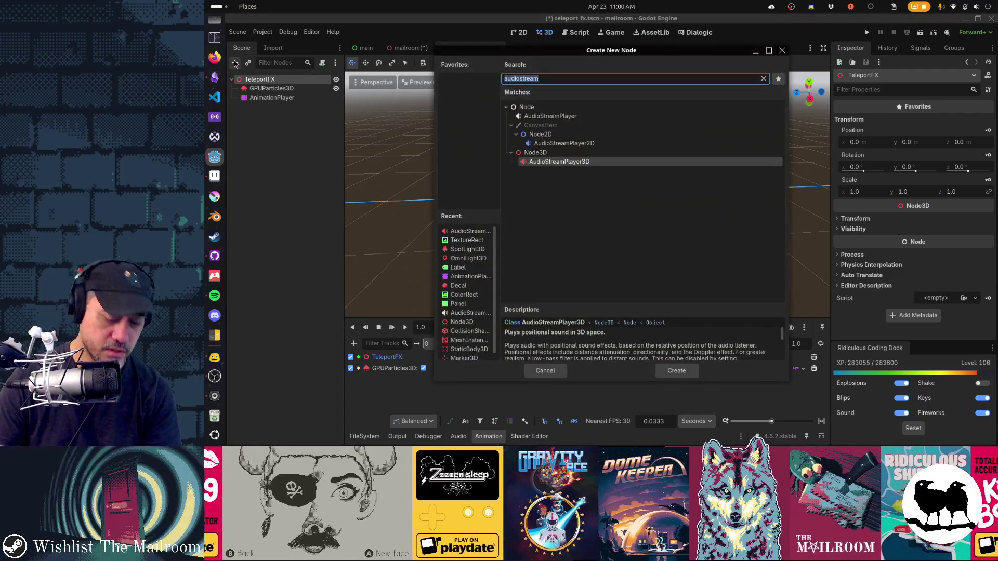
type("audio")
key("Escape")
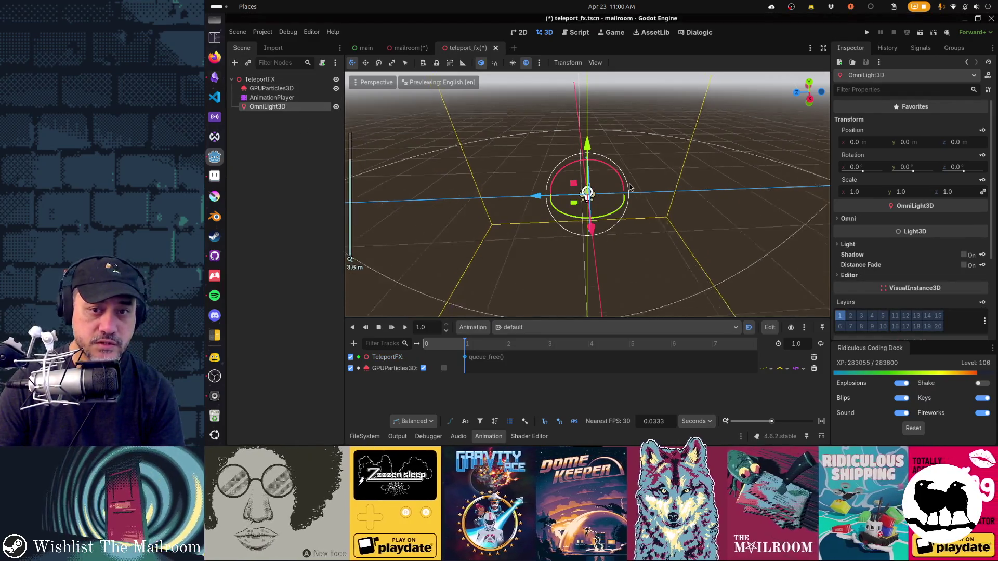
scroll(630, 188, "down", 10)
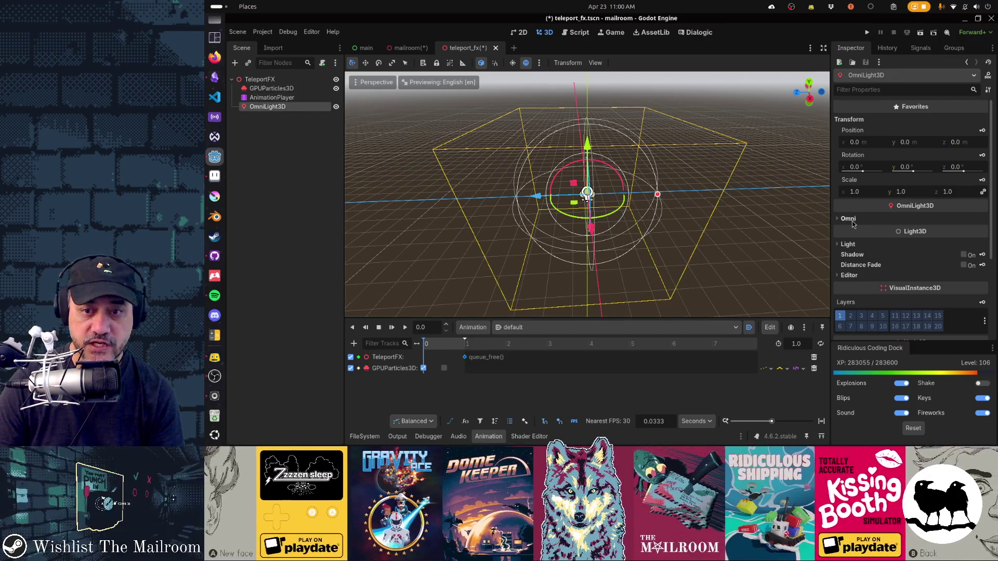
left_click(848, 245)
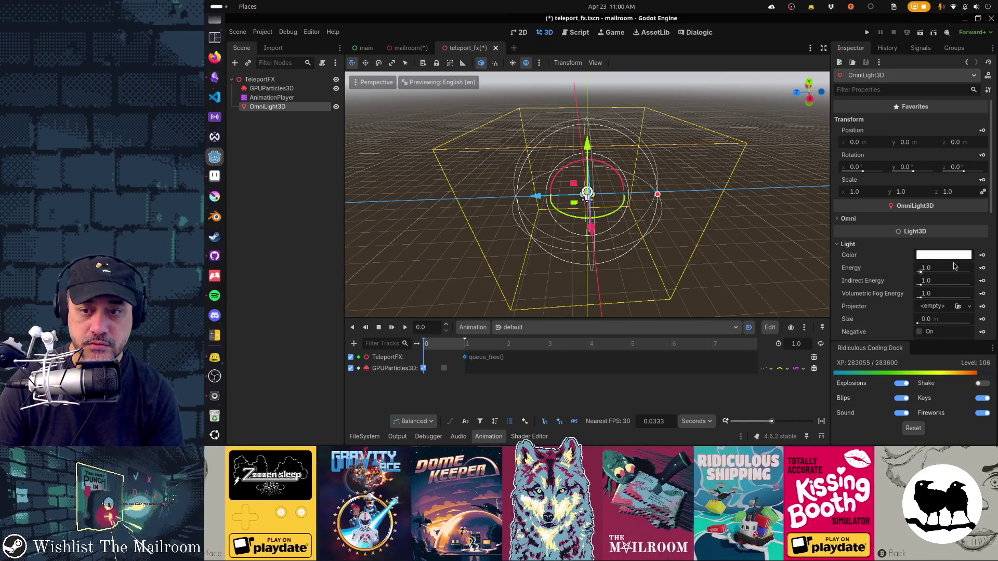
left_click(982, 268)
left_click(646, 201)
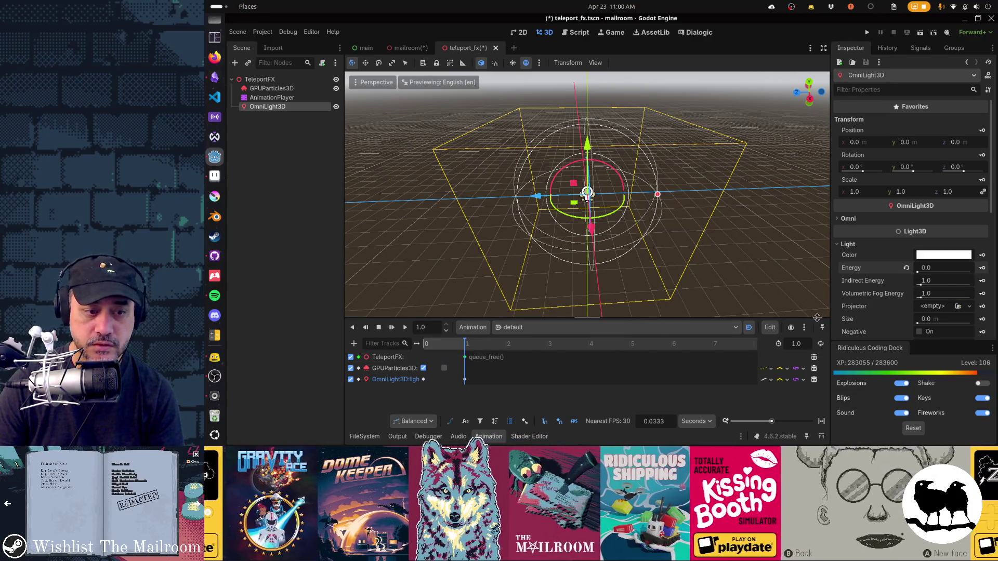
Preview the flash and move the light energy key earlier to 0.5 s
scroll(596, 186, "up", 5)
left_click_drag(597, 187, 565, 202)
scroll(565, 201, "up", 5)
left_click(391, 332)
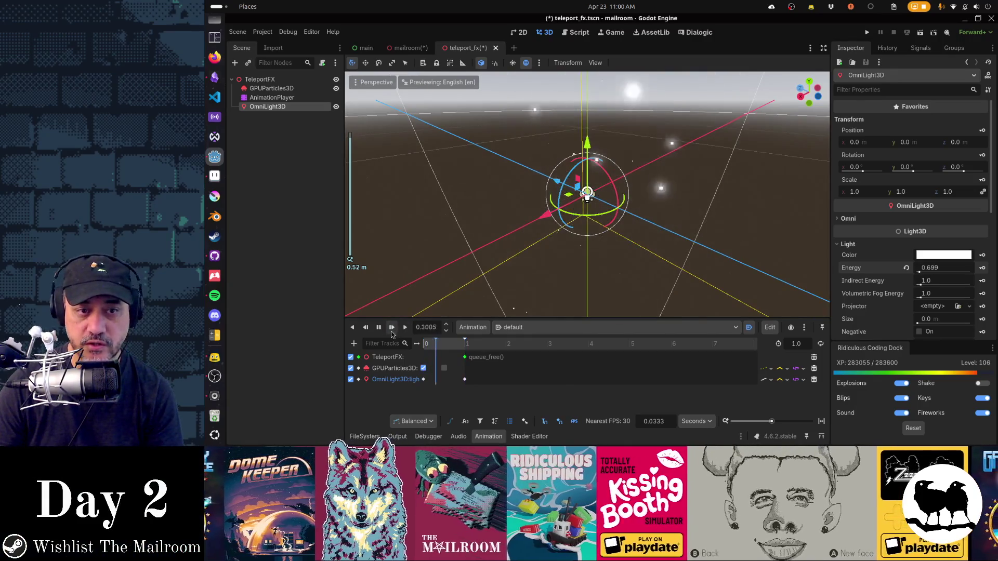
left_click(391, 332)
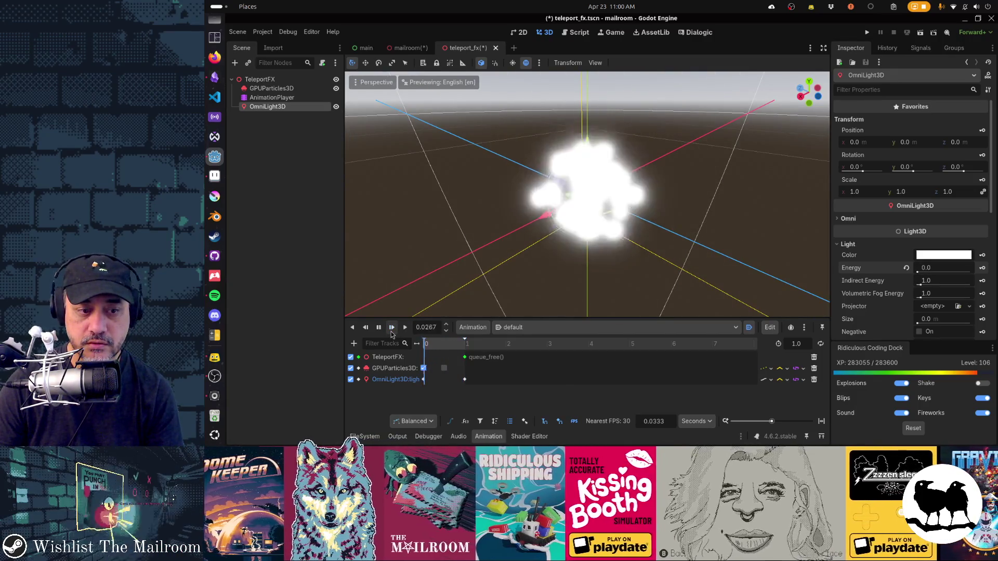
left_click(391, 332)
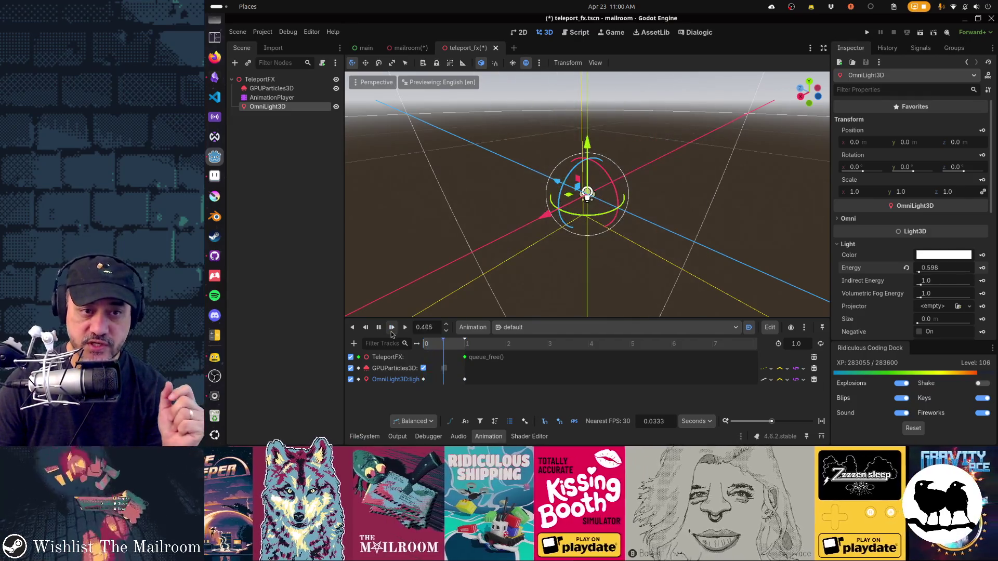
left_click(392, 333)
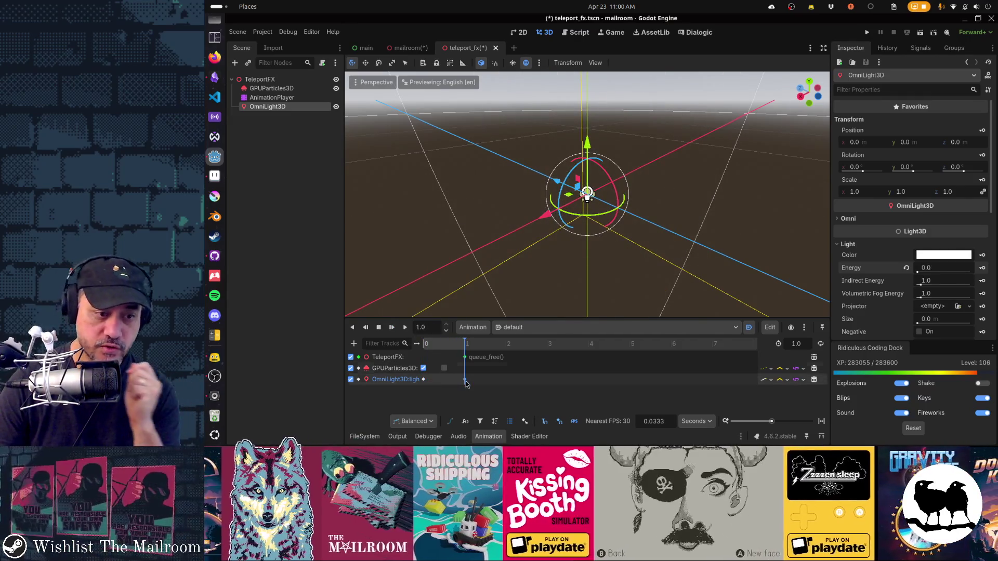
left_click_drag(465, 381, 450, 384)
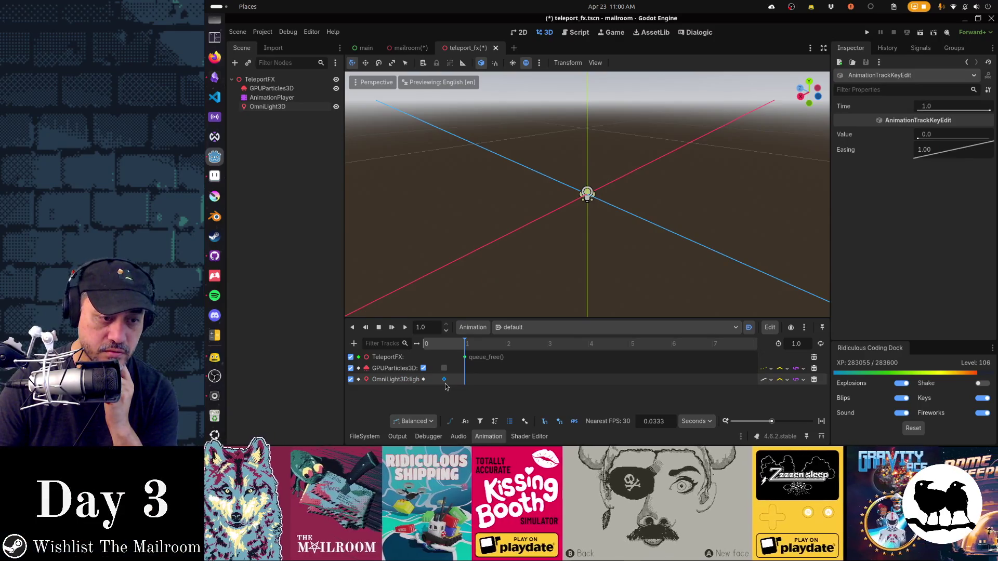
left_click(392, 332)
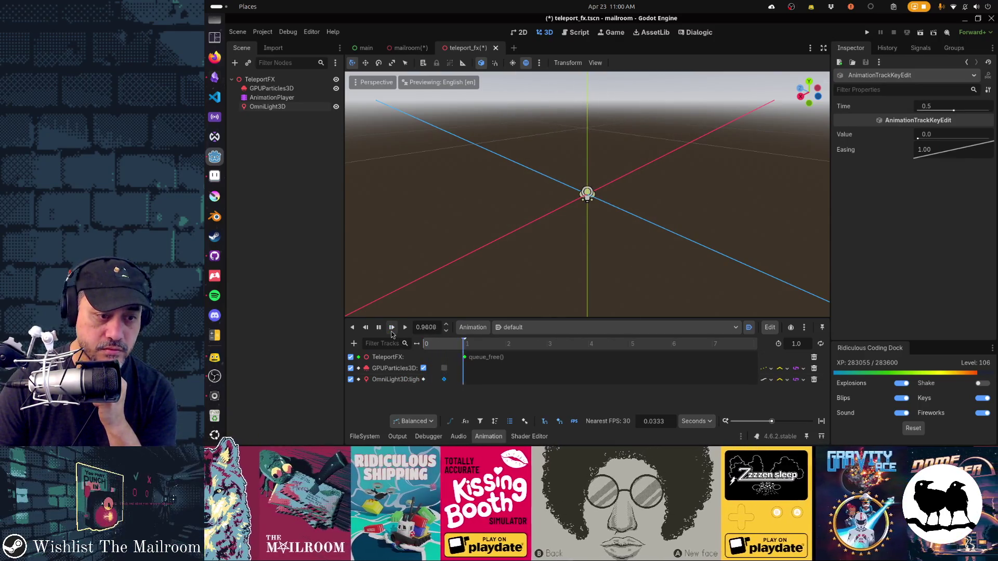
left_click(391, 332)
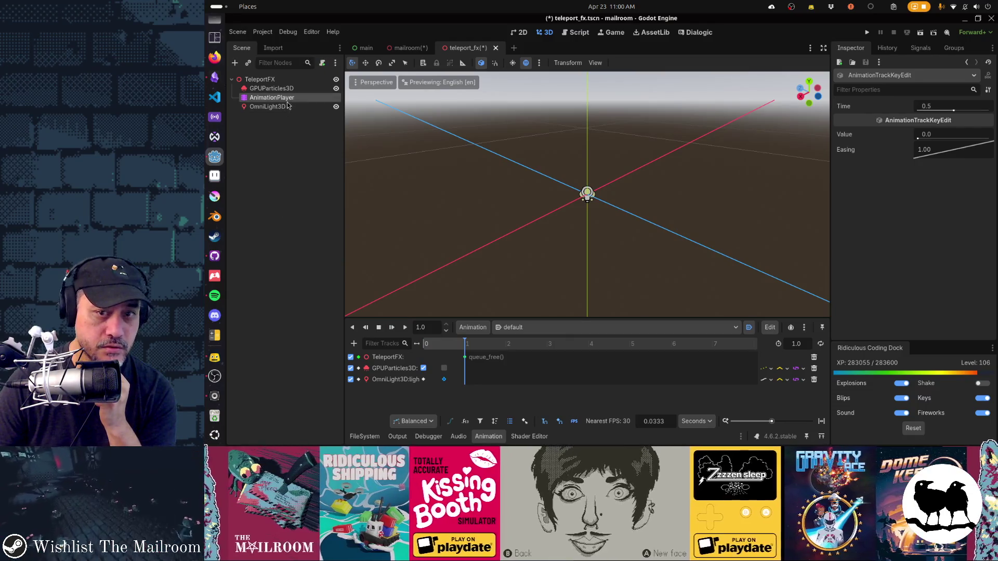
Replay the light flash to review it, then save the teleport_fx scene
left_click(267, 106)
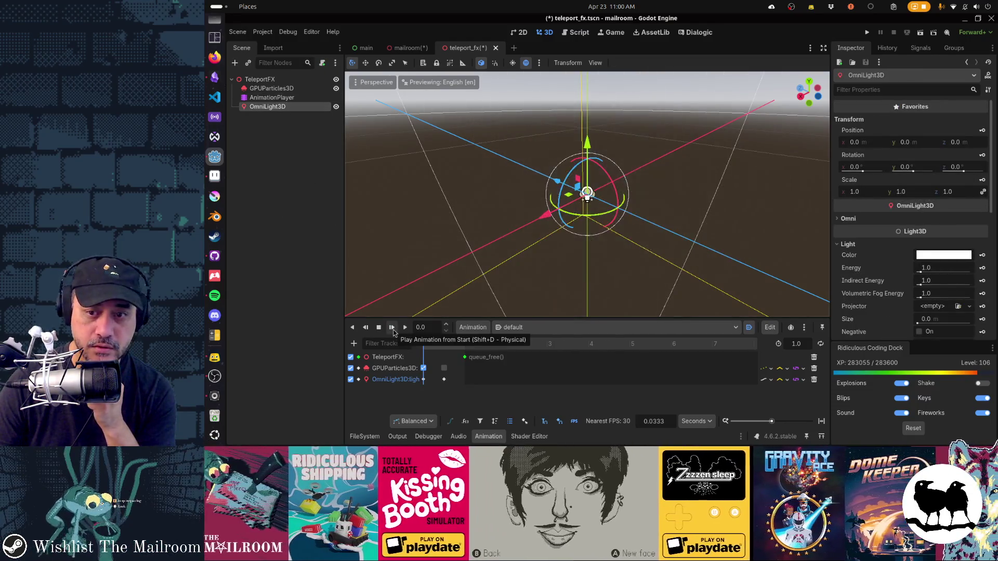
left_click(392, 327)
left_click(392, 327)
left_click(392, 328)
left_click(393, 327)
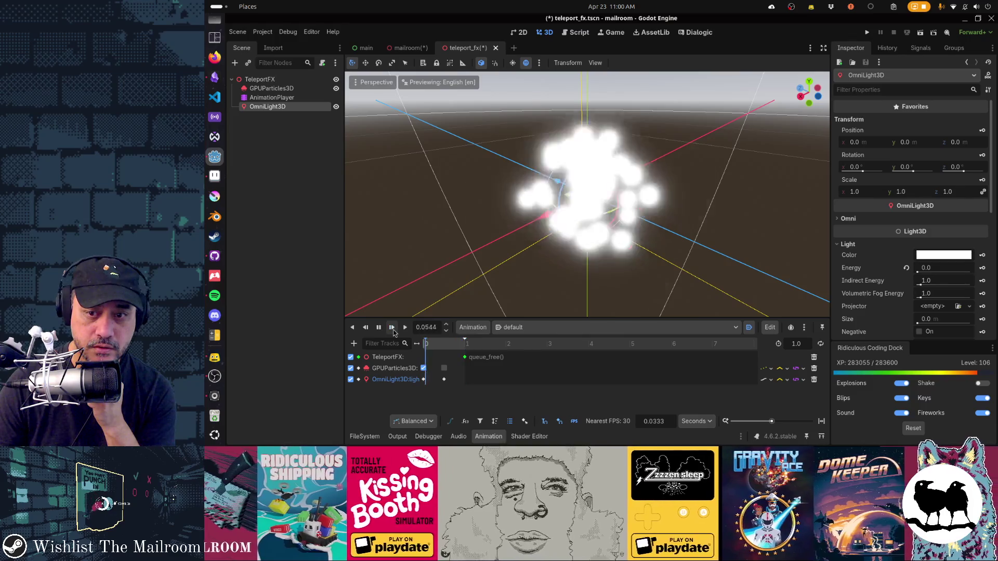
left_click(393, 327)
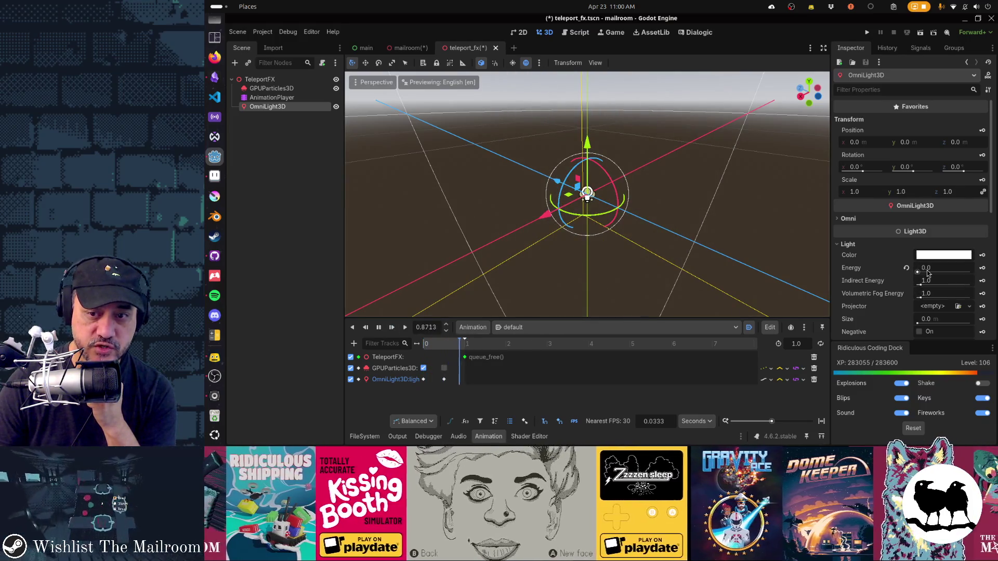
left_click(393, 329)
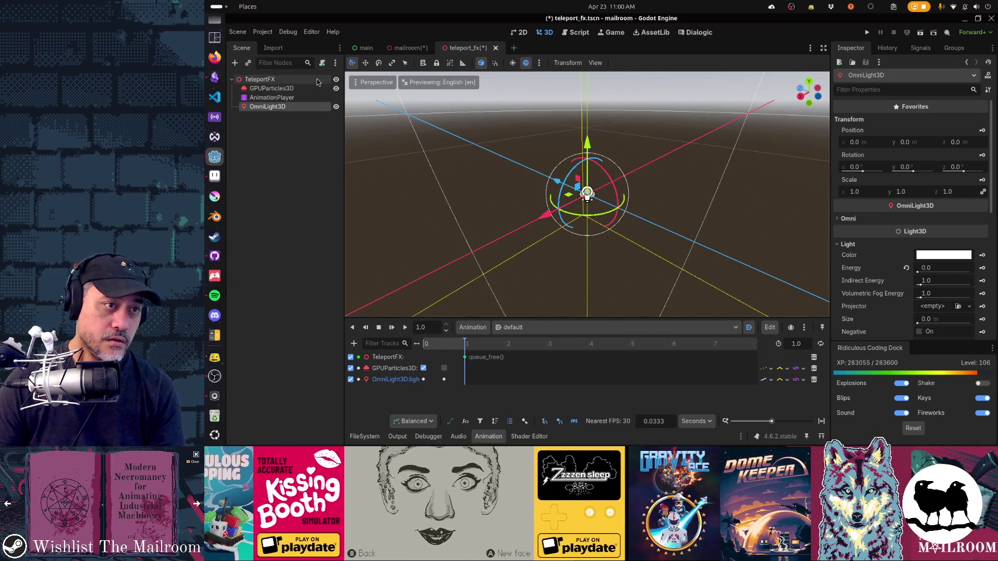
left_click(260, 79)
key("ctrl+s")
In mailroom.gd, add a line preloading teleport_fx.tscn into a variable named FXSportFx
left_click(408, 48)
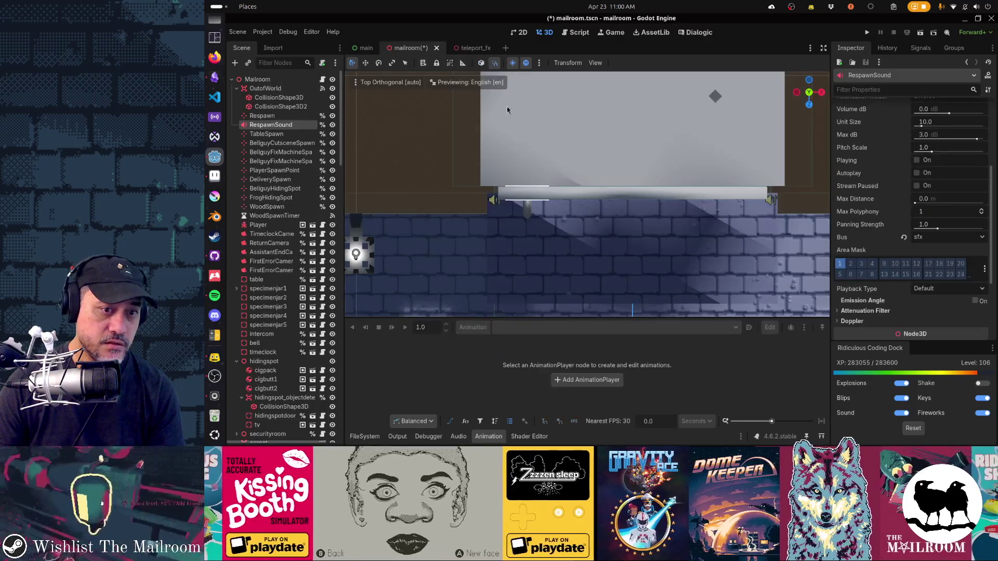
key("ctrl+F3")
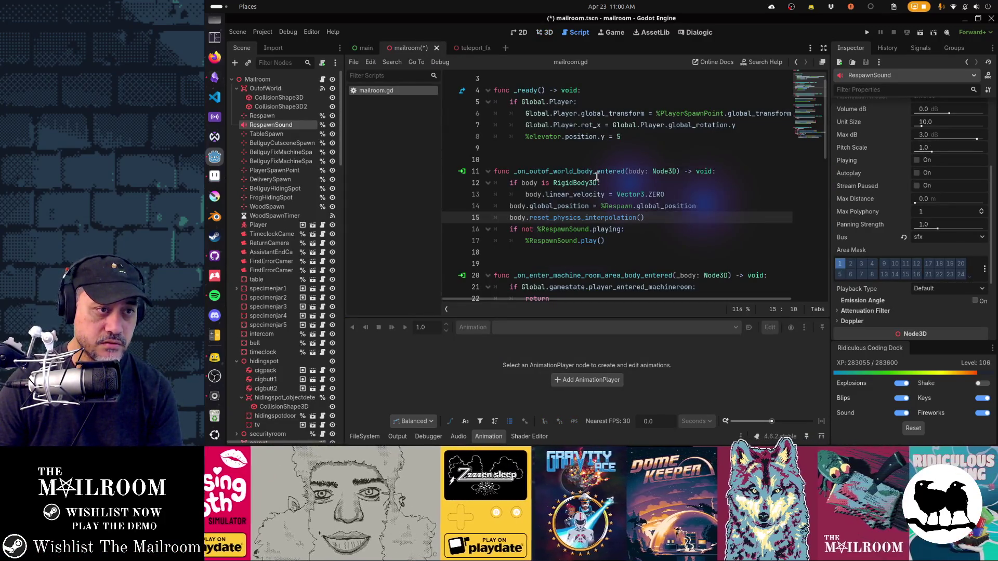
key("ctrl+s")
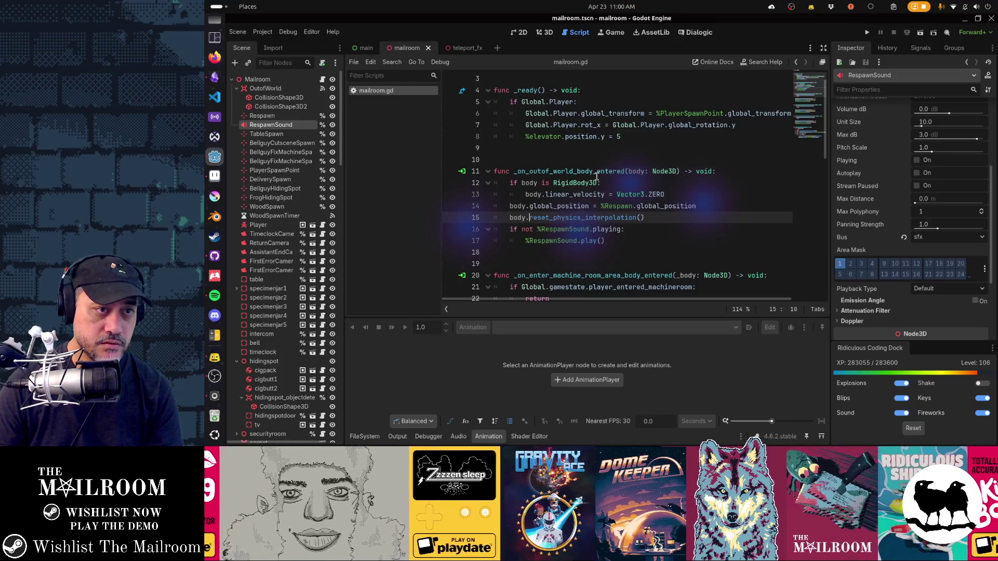
key("Return")
key("Return")
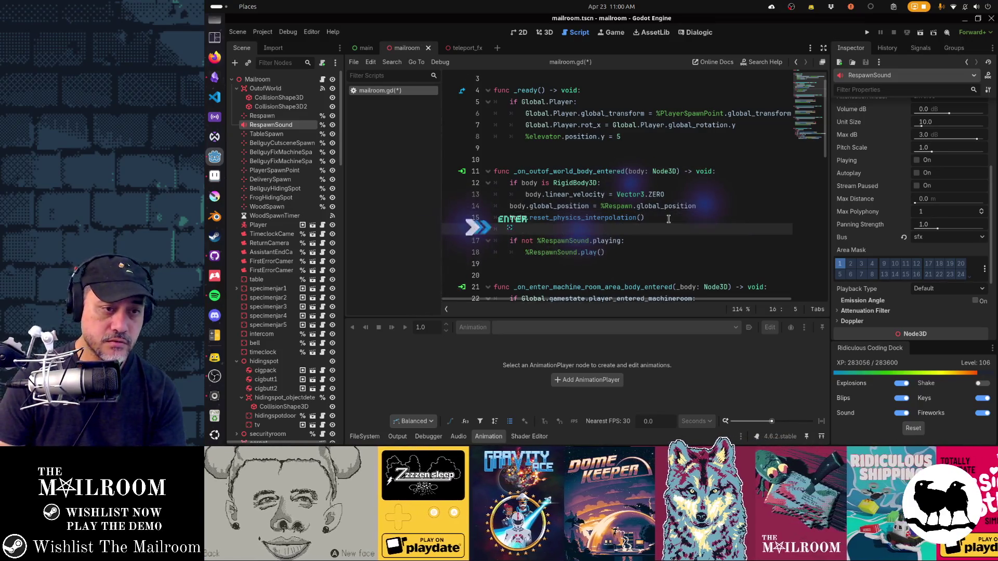
type("var fx")
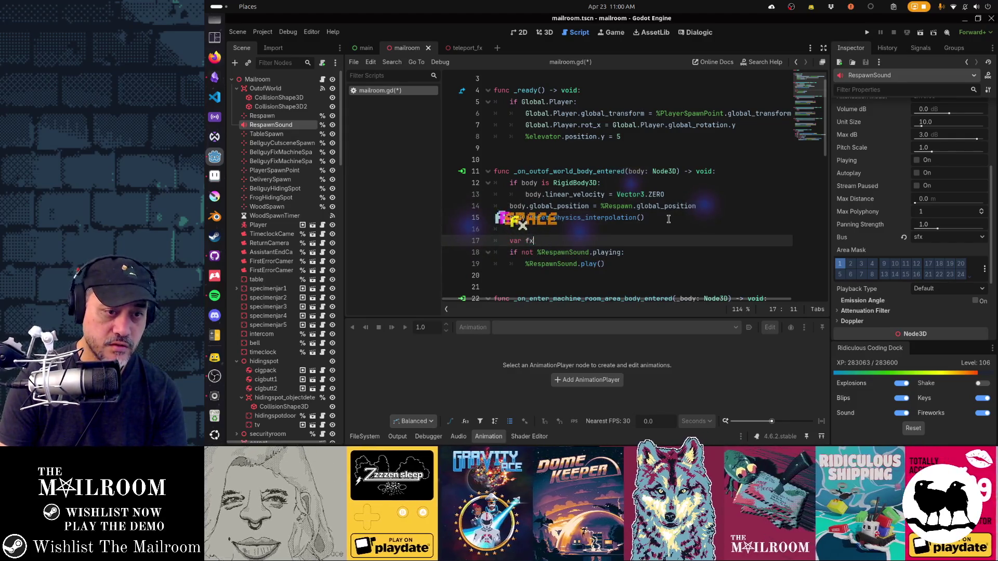
type("o")
key("BackSpace")
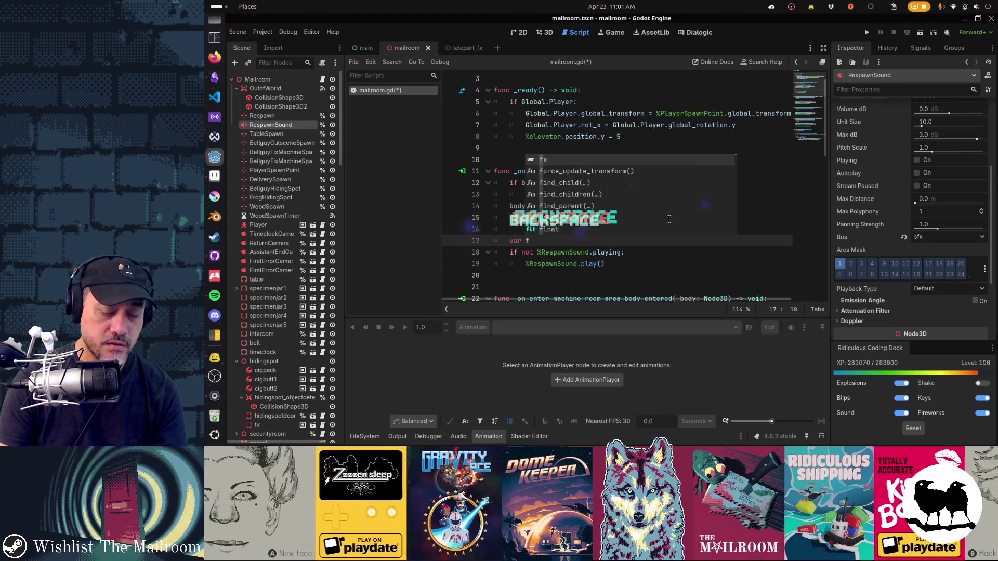
type("x = preload(\"te")
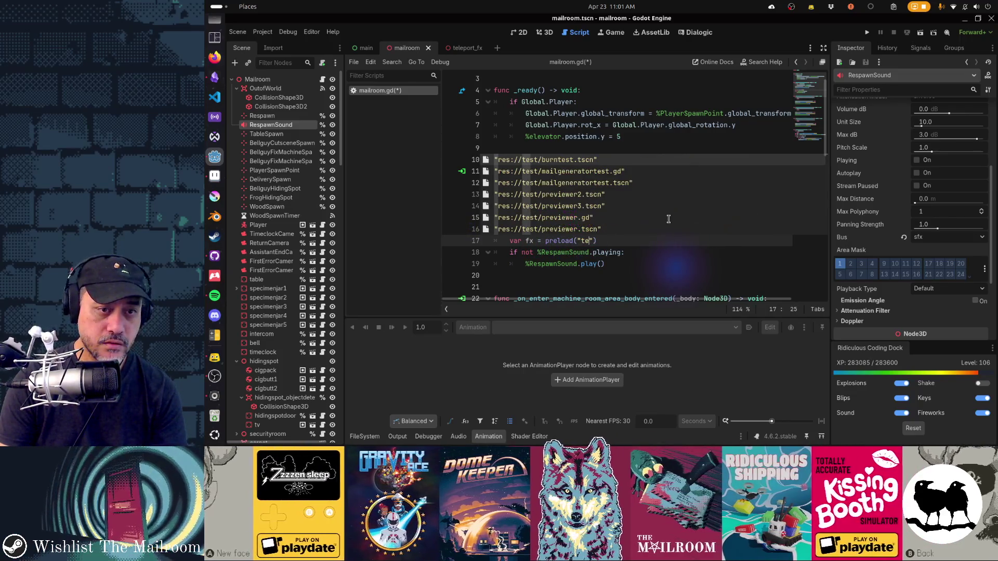
type("leport")
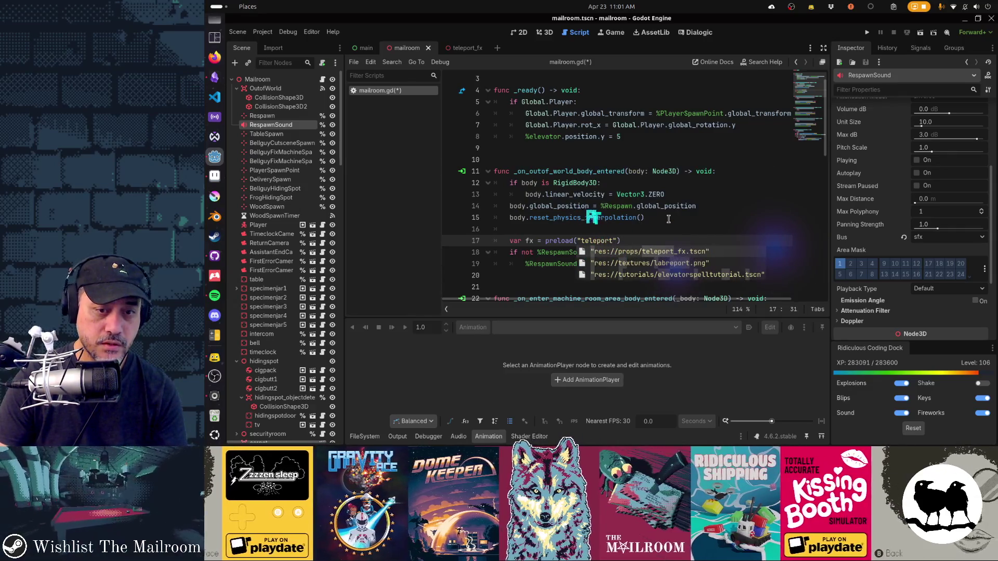
key("Return")
key("Right")
key("Right")
key("Right")
key("BackSpace")
key("BackSpace")
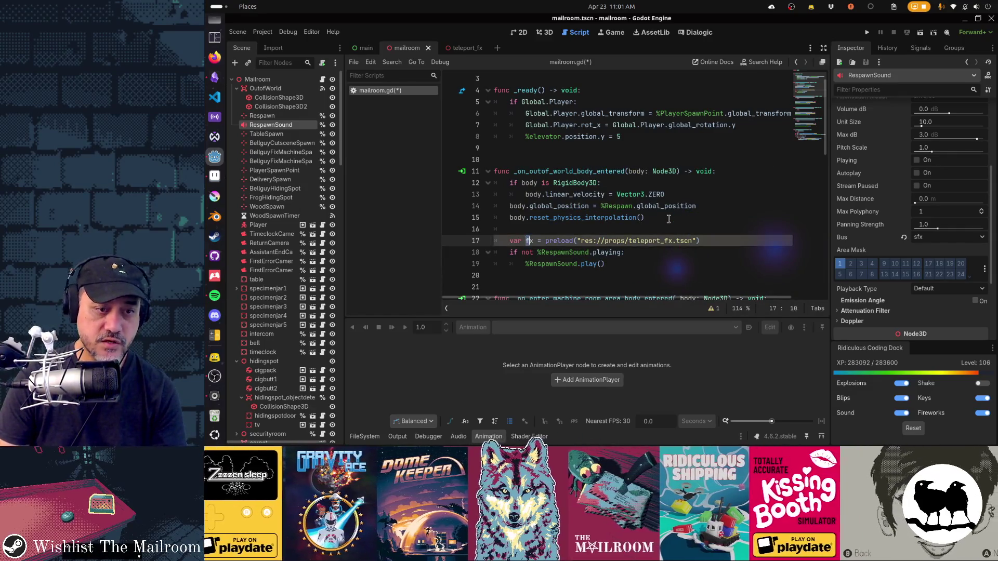
type("FXS")
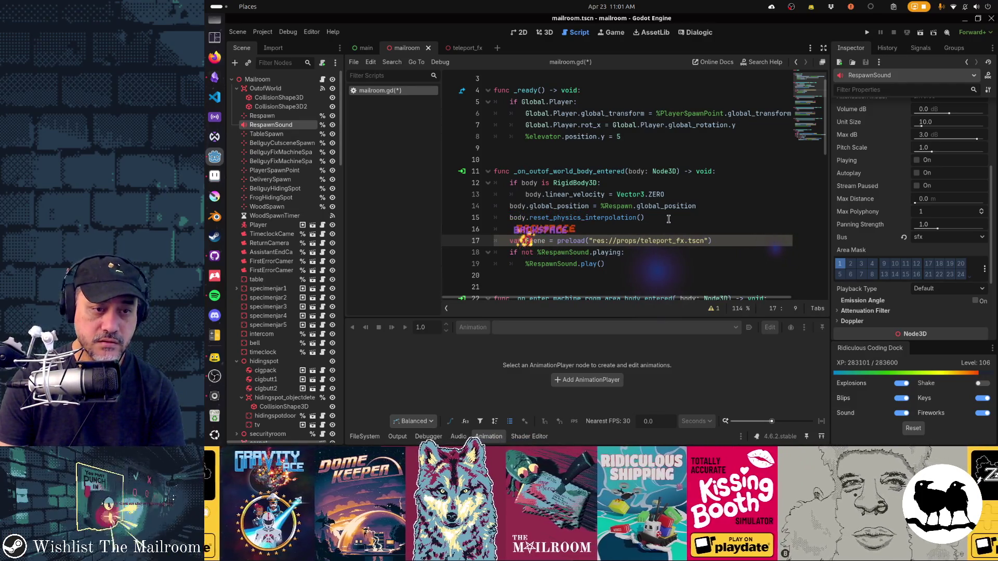
type("portFxS")
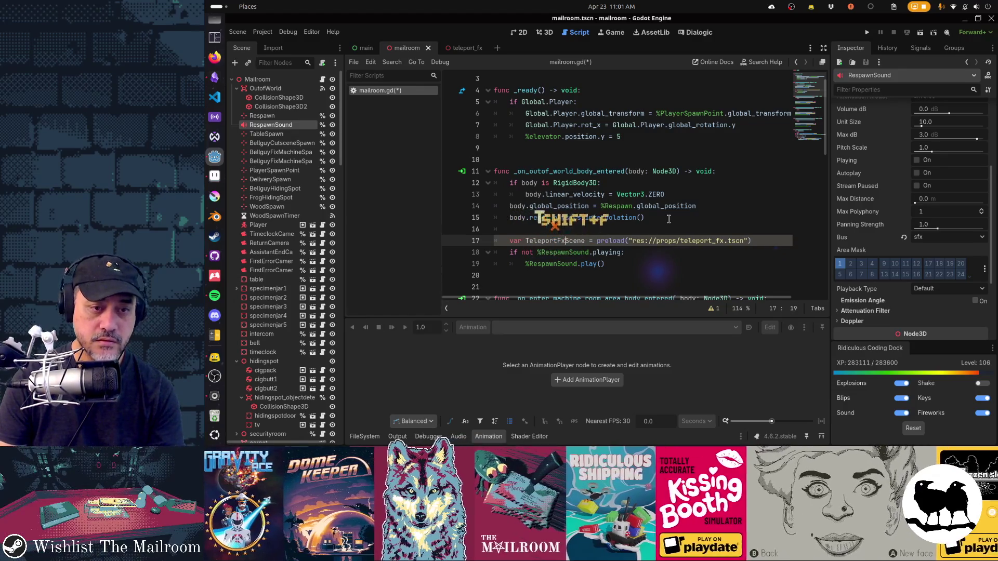
Instantiate the teleport scene and pass it to Global.Stage.add at body's global_transform
key("End")
key("Return")
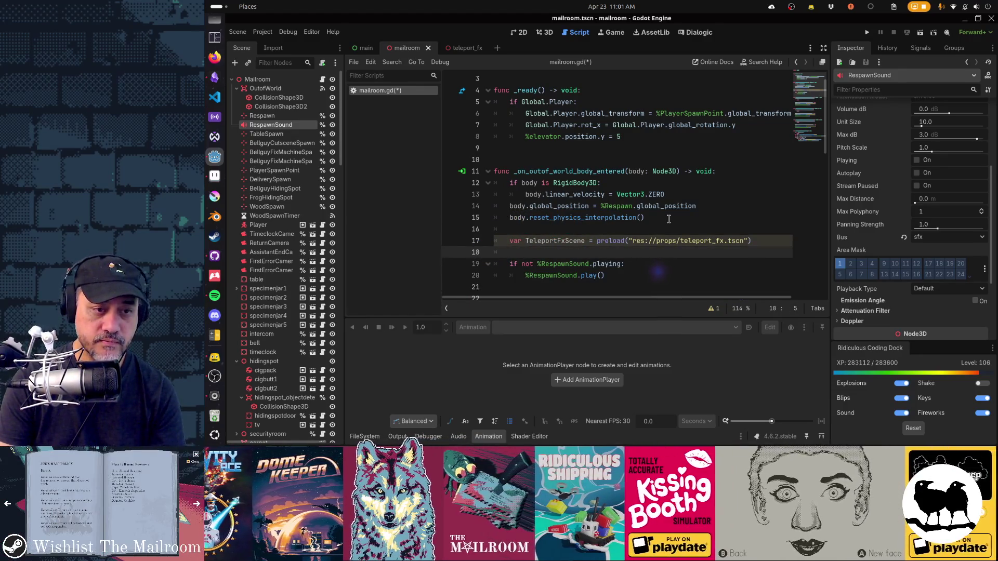
type("var fx = Telepo")
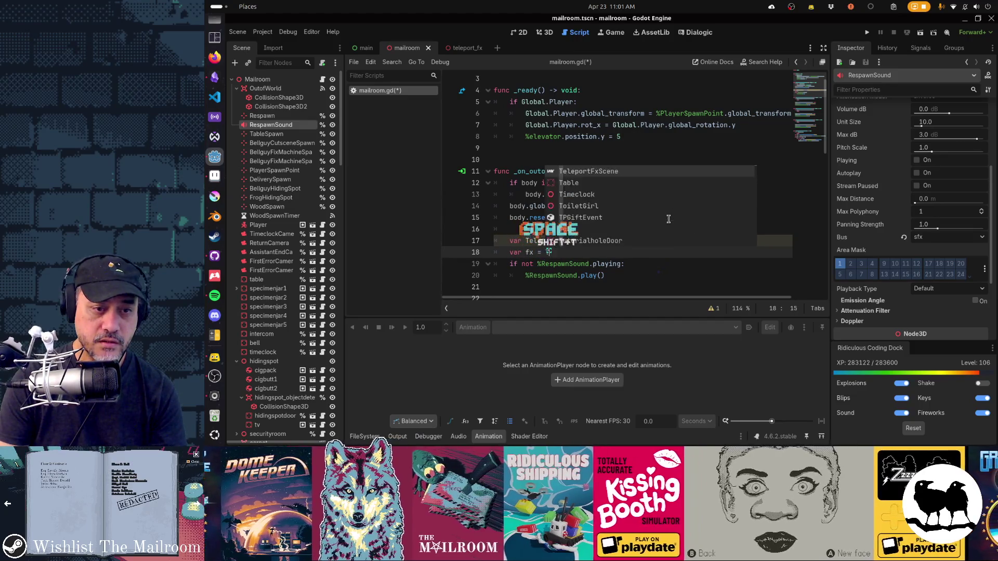
key("Tab")
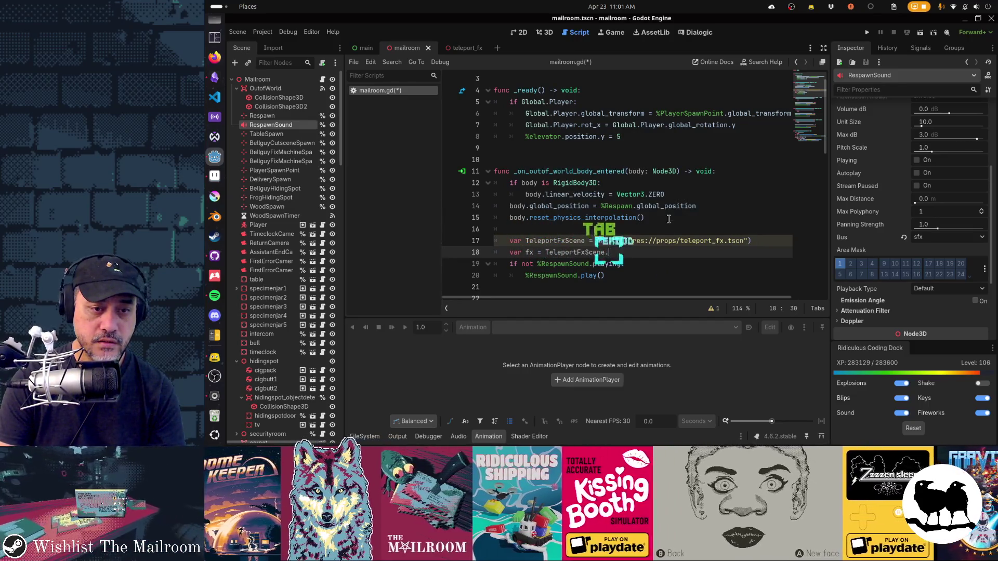
type("instantiate")
key("Tab")
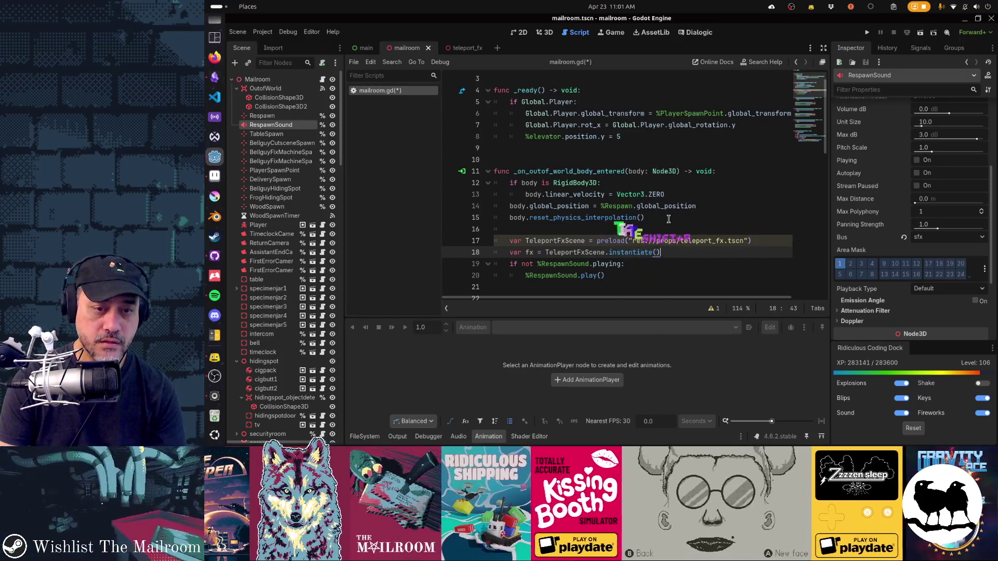
key("Return")
type("Globa")
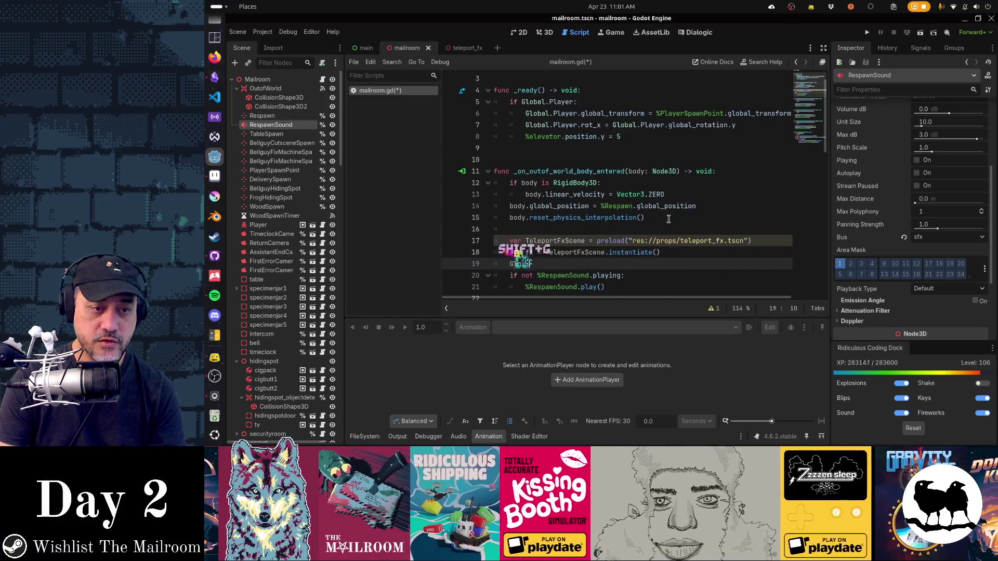
type("l.Stage.ad")
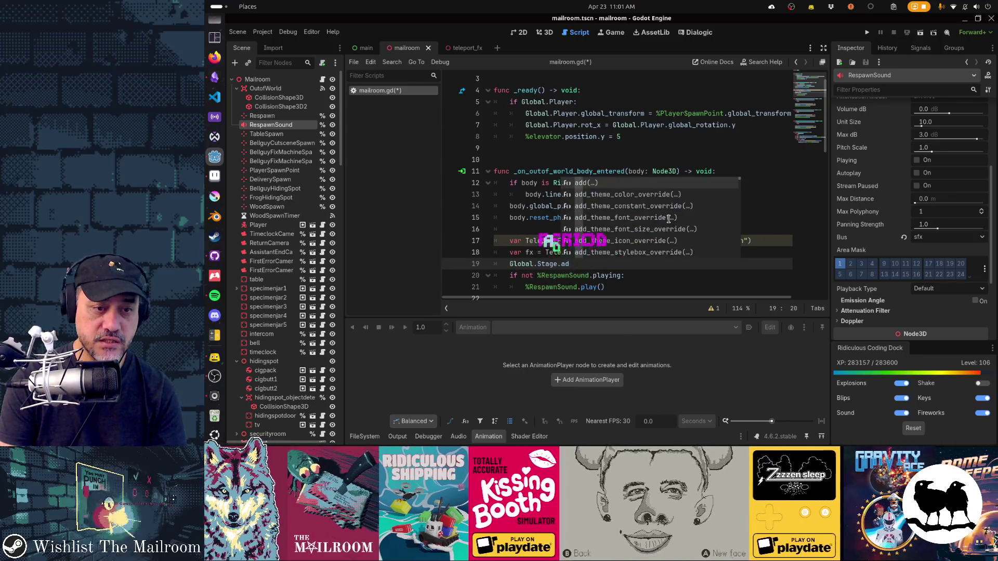
key("Return")
type("fx, body")
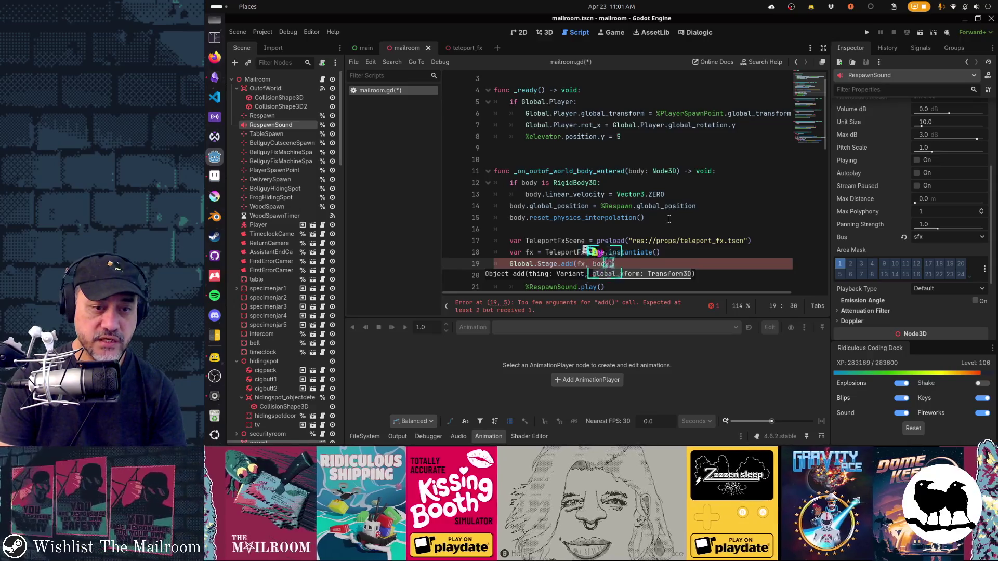
type(".global")
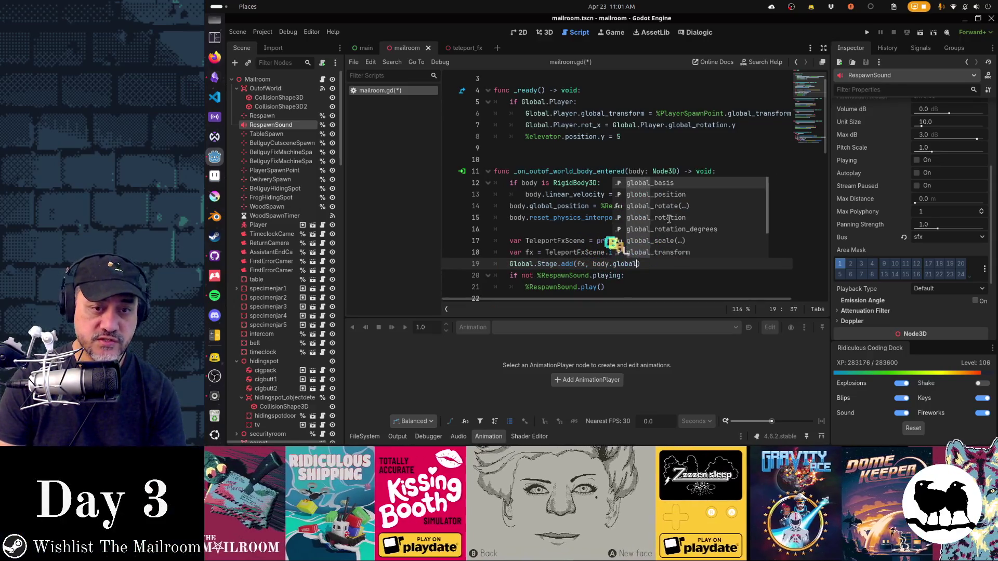
key("Down")
key("Down")
key("Down")
key("Return")
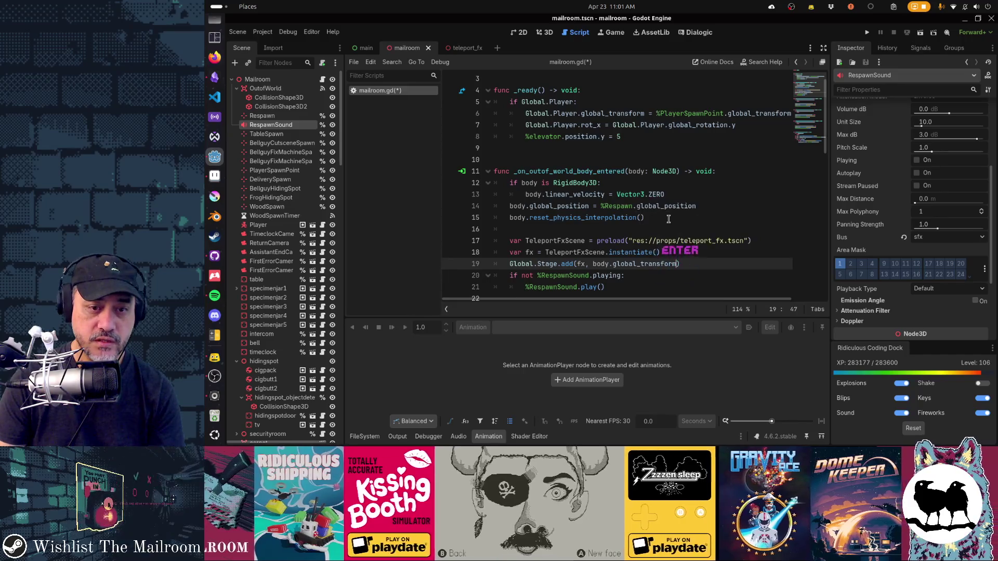
key("Return")
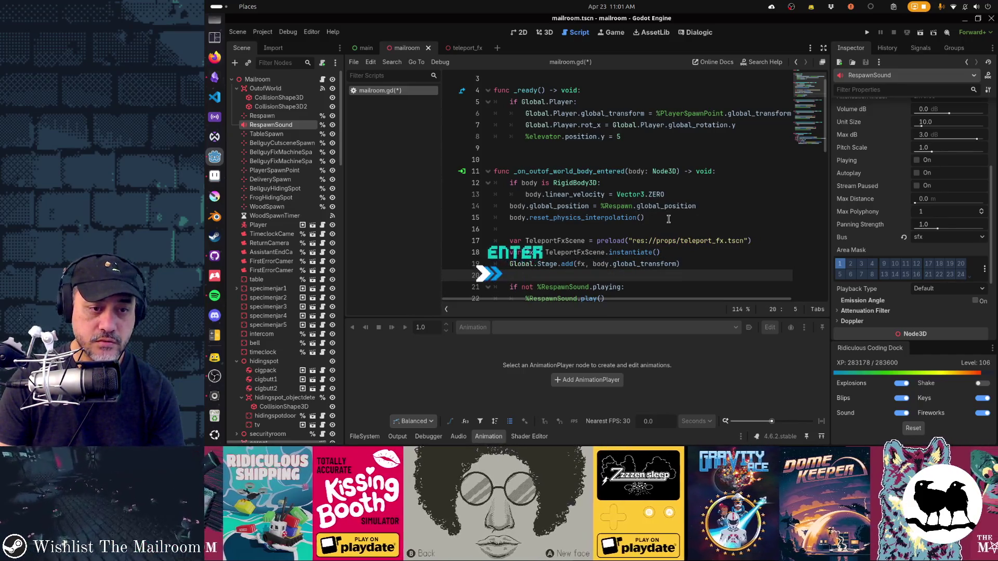
Inline the instantiate() call into the add call and delete the separate fx variable line
key("Up")
key("Up")
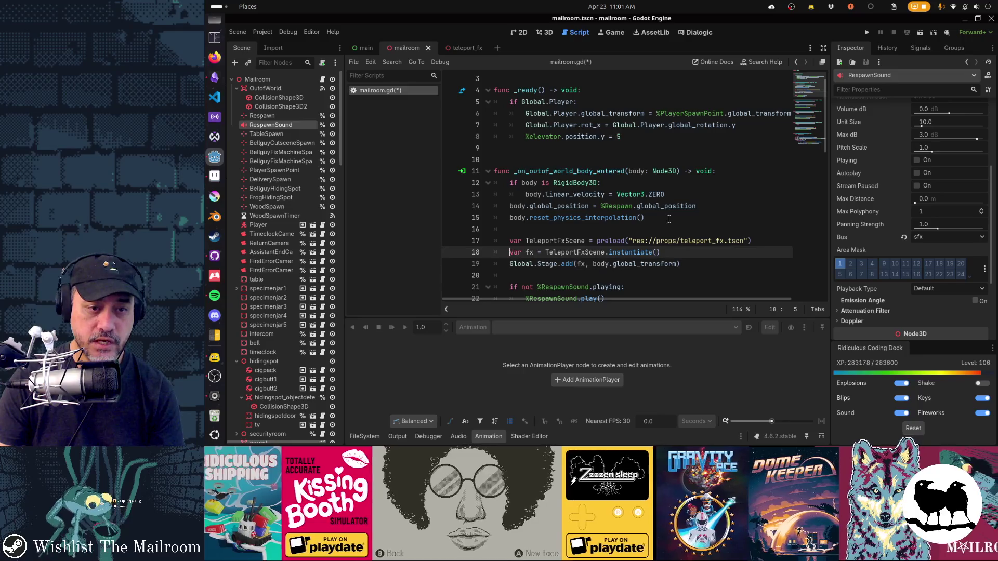
key("Right")
key("Right")
key("Right")
key("Down")
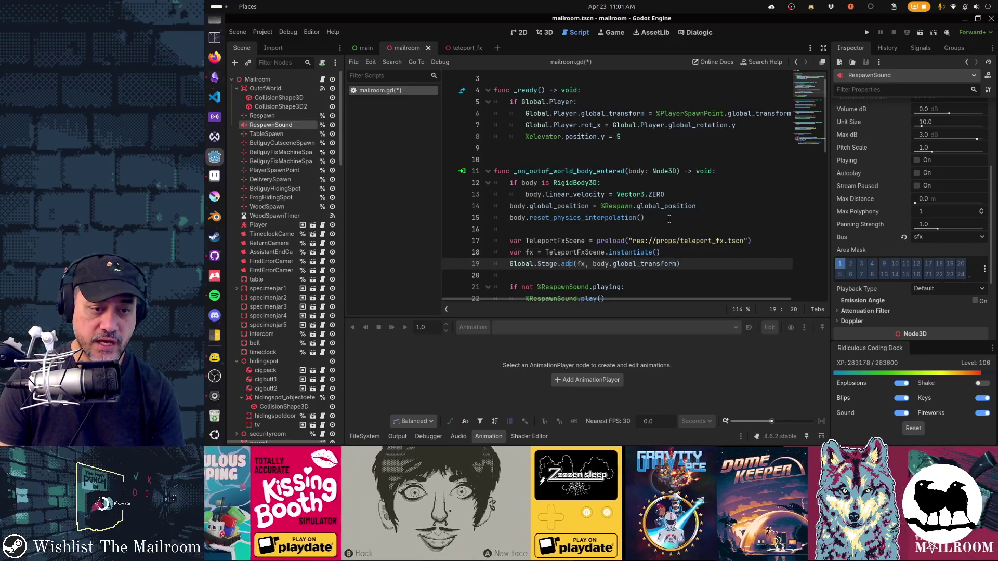
key("ctrl+shift+Right")
type("TeleportFxScene.instantiate()")
key("Home")
key("Home")
key("shift+Up")
key("Delete")
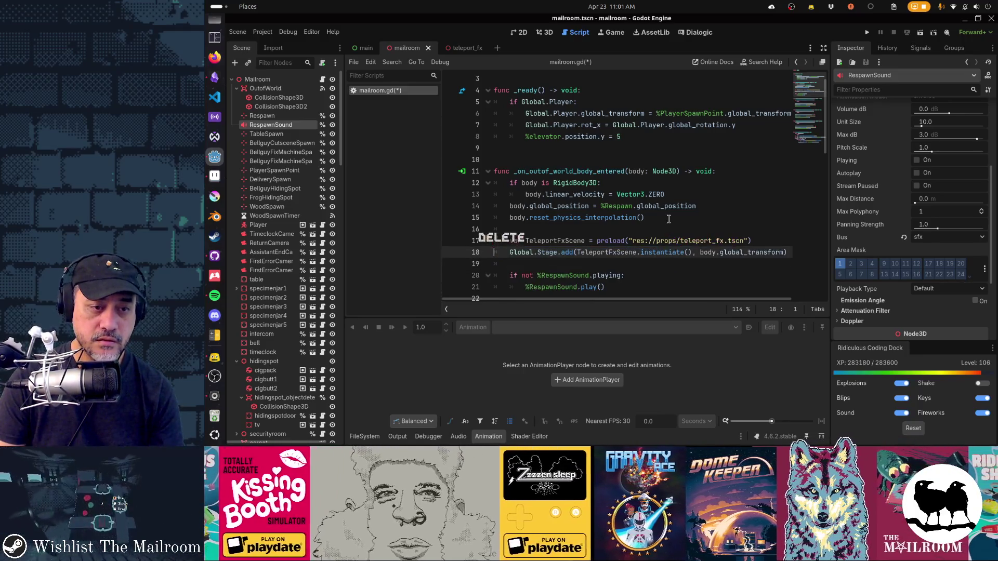
key("shift+Down")
scroll(668, 219, "down", 1)
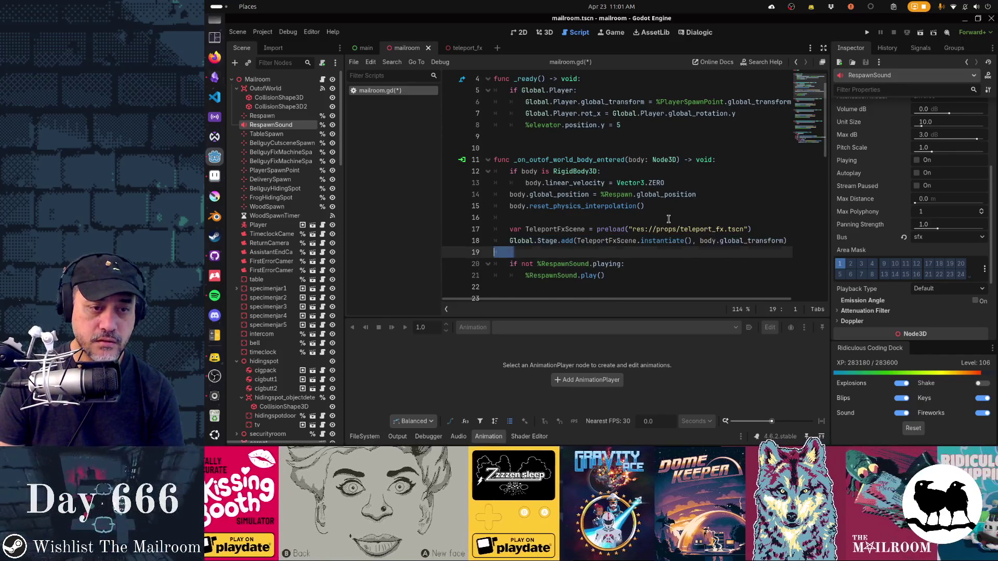
Duplicate the add call to also spawn at %Respawn, then save the script
key("ctrl+d")
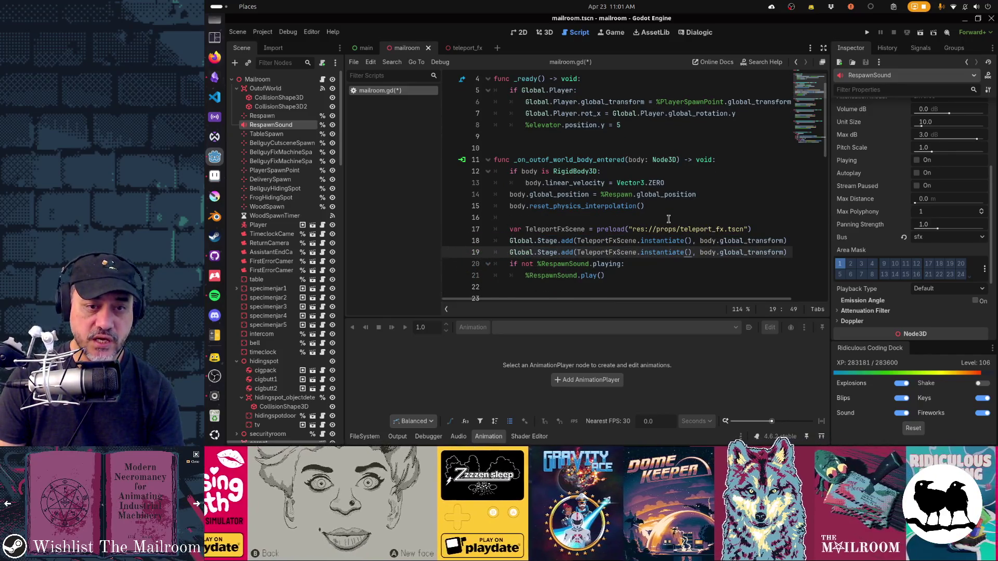
key("ctrl+shift+Right")
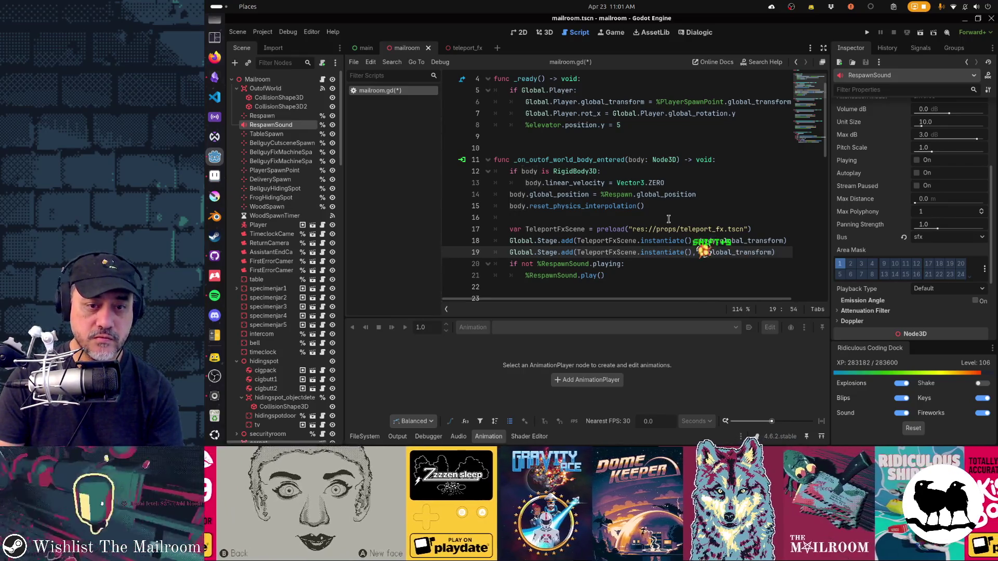
type("%Respawn")
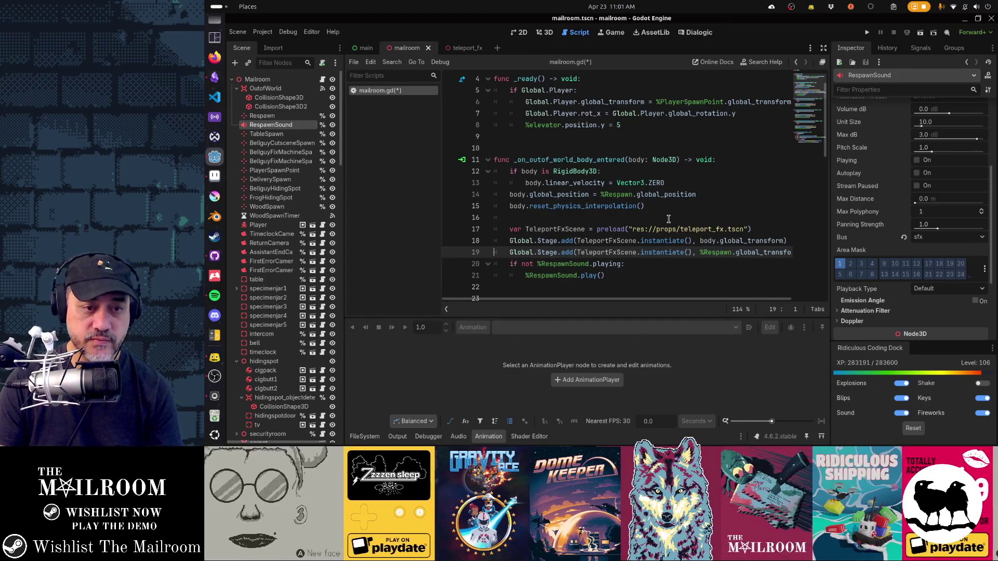
key("Up")
key("Up")
key("Up")
key("Down")
key("shift+Down")
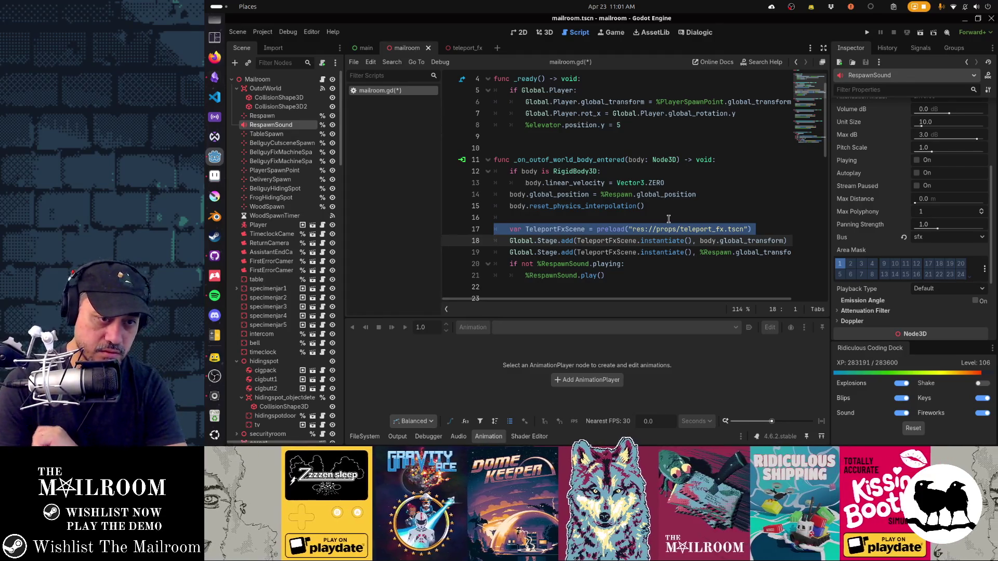
key("Down")
key("Up")
key("shift+Down")
key("shift+Down")
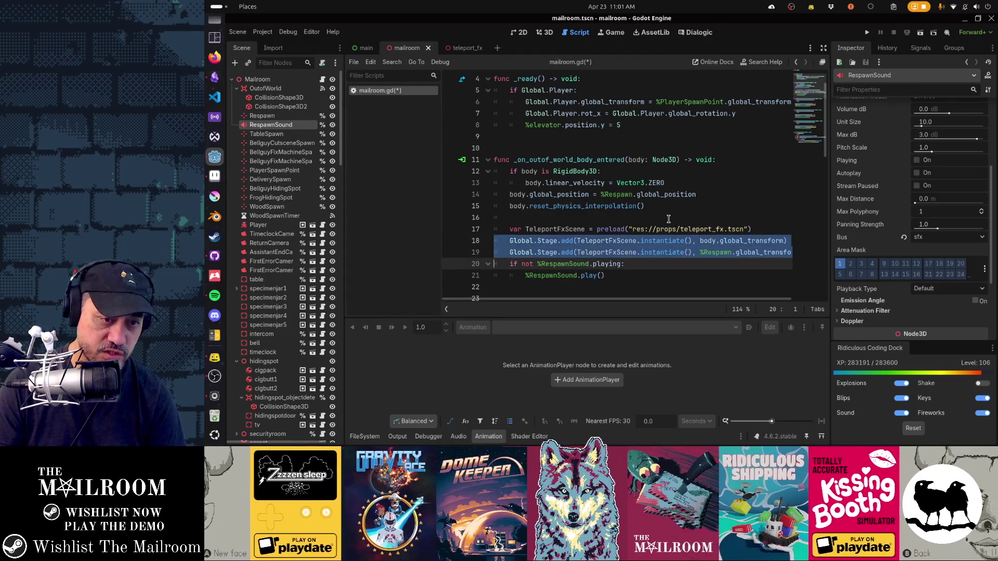
key("Right")
key("Down")
key("Down")
key("Down")
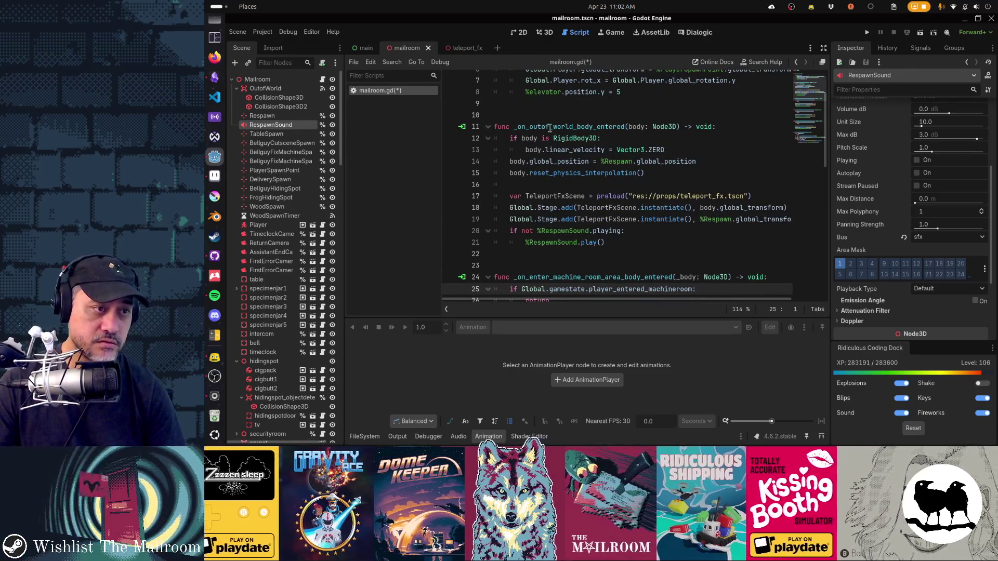
key("ctrl+s")
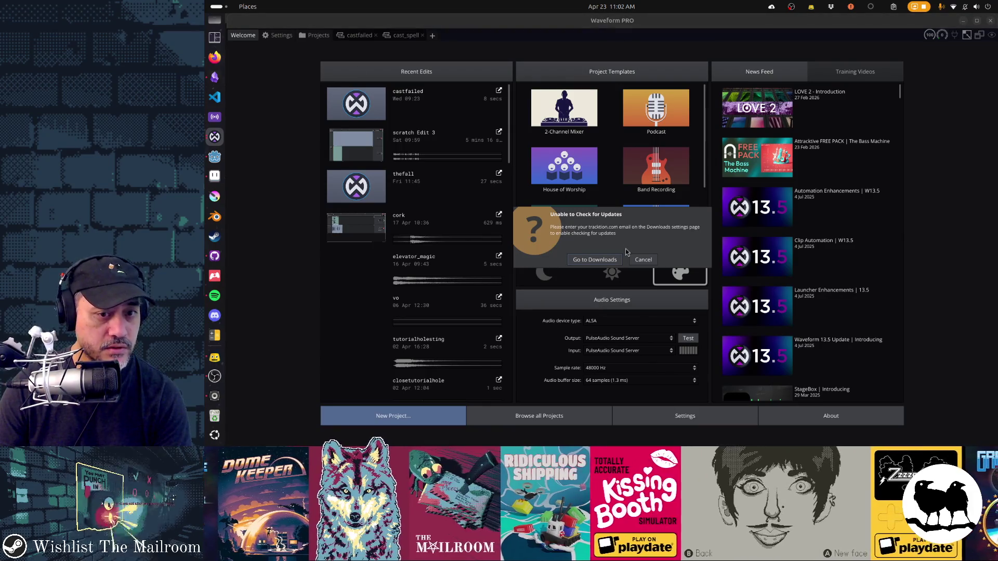
Dismiss the update warning and create a new 'teleport' edit in the mailroomsounds project
left_click(642, 259)
left_click(315, 35)
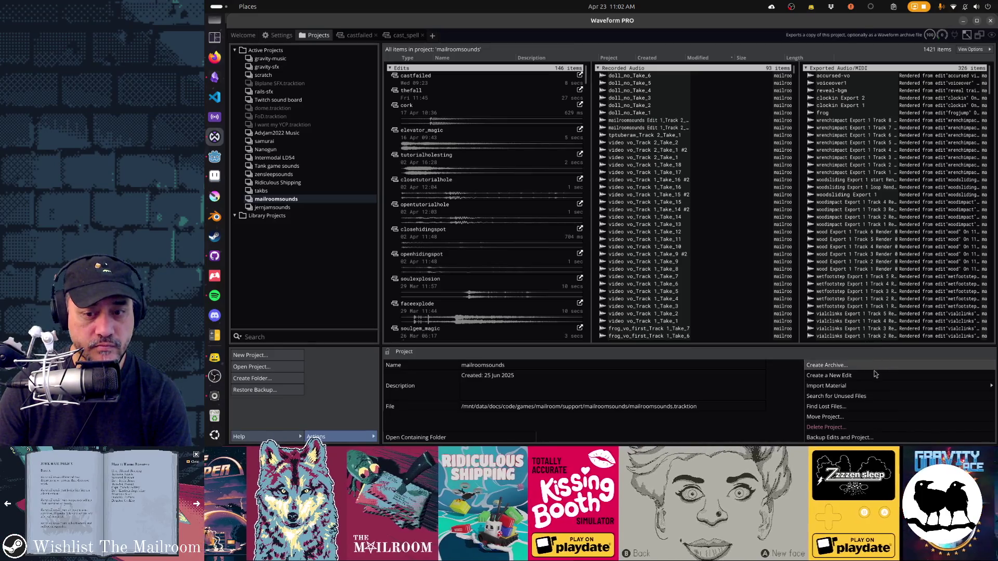
left_click(831, 375)
type("telepor")
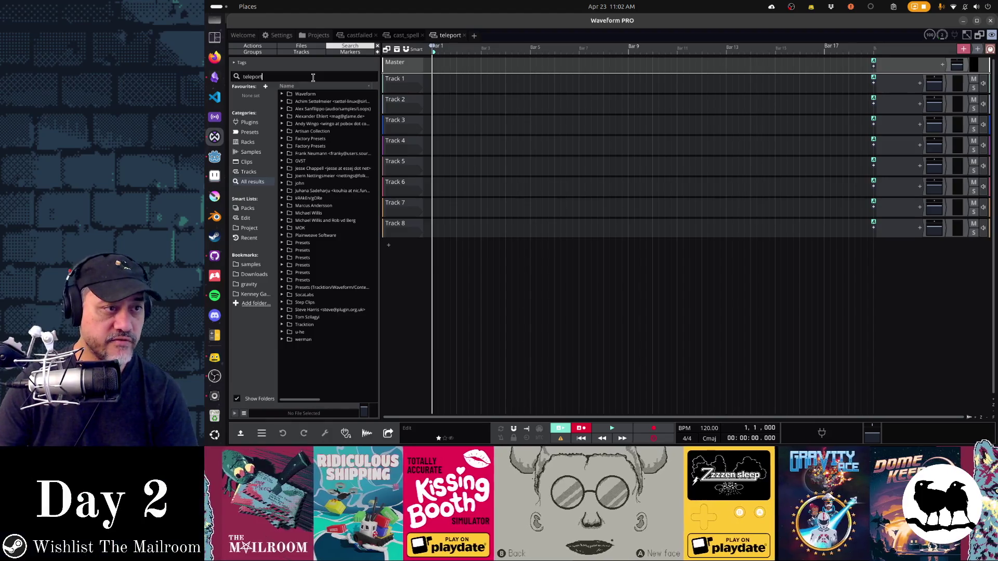
Preview the teleport results: teleporting-sound 5.wav, 100_Teleport_SP01.wav and Magic_Teleport.wav
type("t")
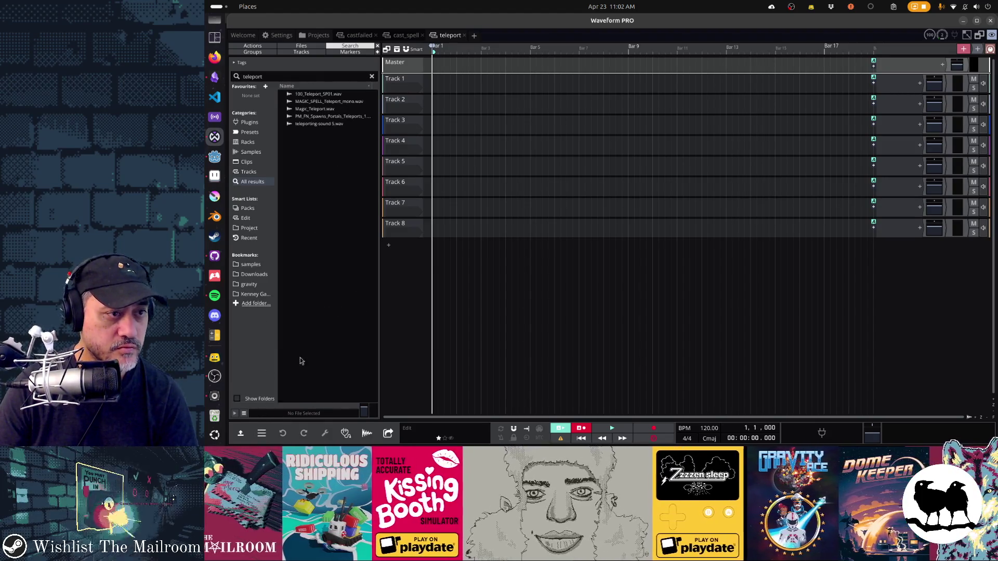
left_click(328, 102)
left_click(329, 117)
left_click(329, 125)
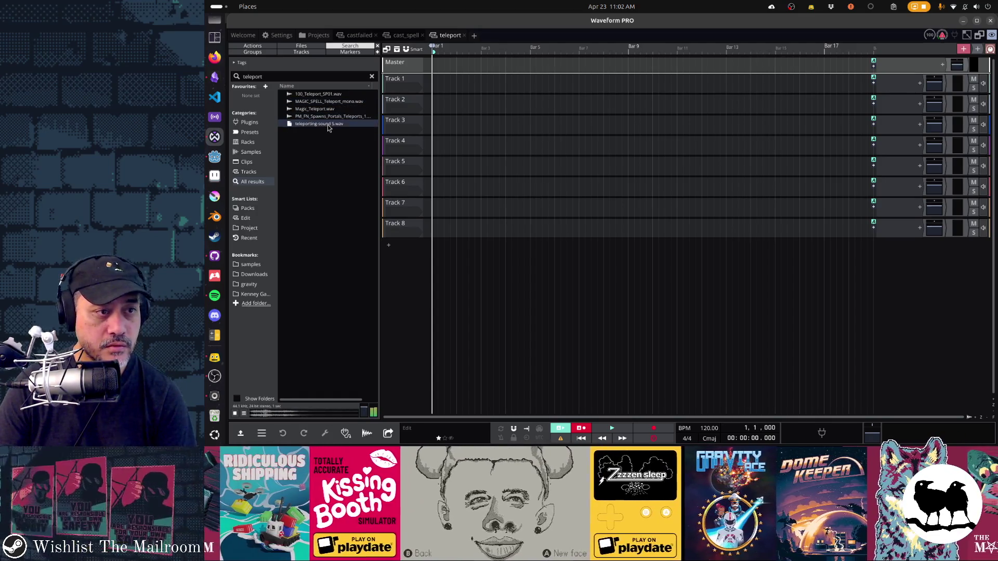
left_click(320, 95)
left_click(323, 102)
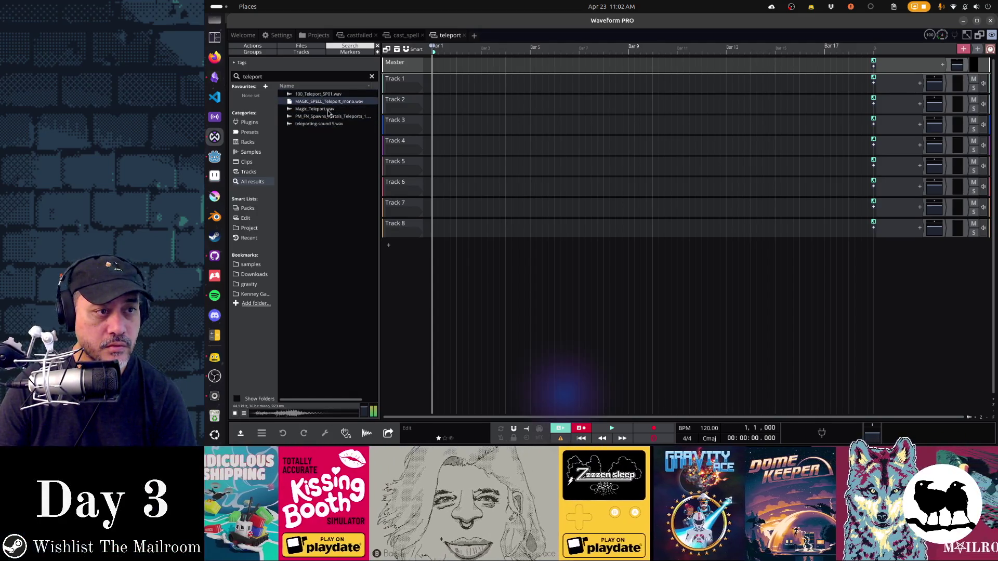
left_click(328, 110)
left_click(327, 117)
left_click(326, 95)
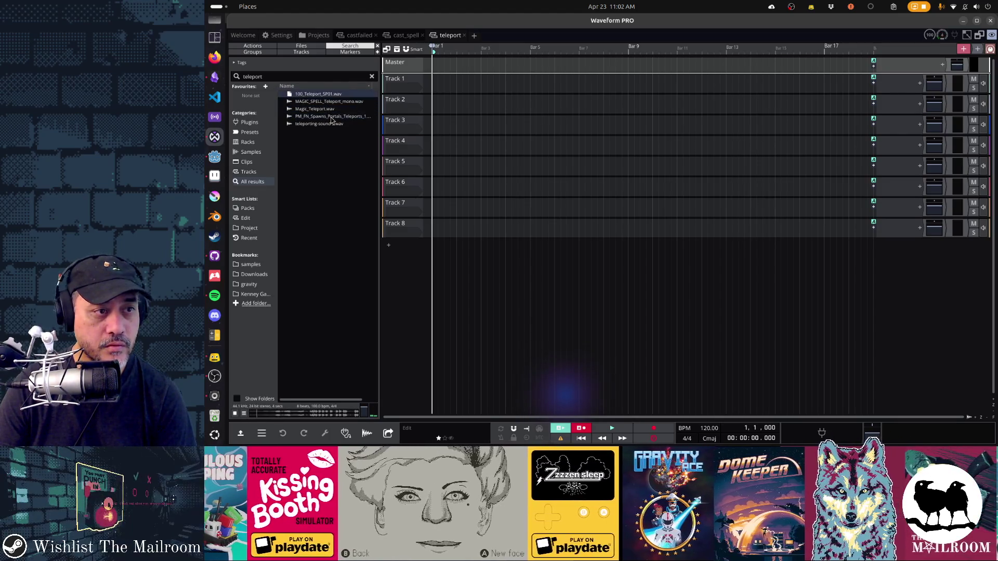
left_click(332, 125)
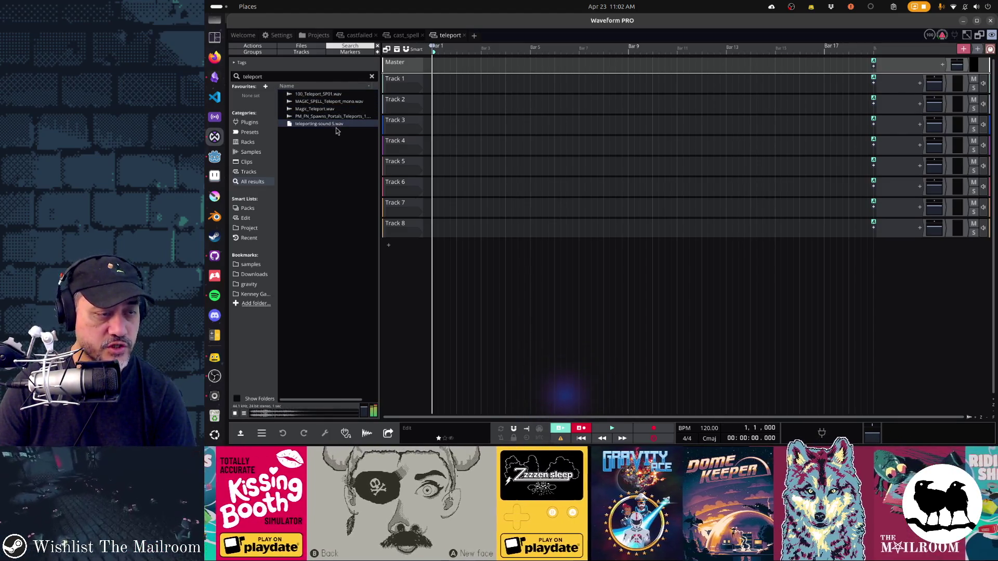
left_click(336, 118)
left_click(328, 109)
type("blip")
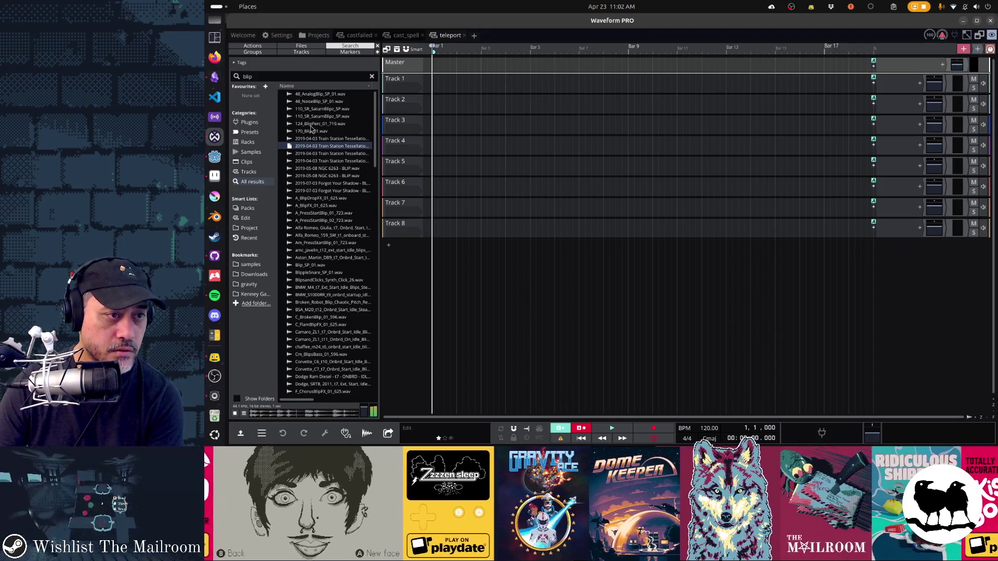
Audition the top blip results, from SaturnBlipz and PressStartBlip to BrokenBlip and Cm_BlipsBass
left_click(309, 116)
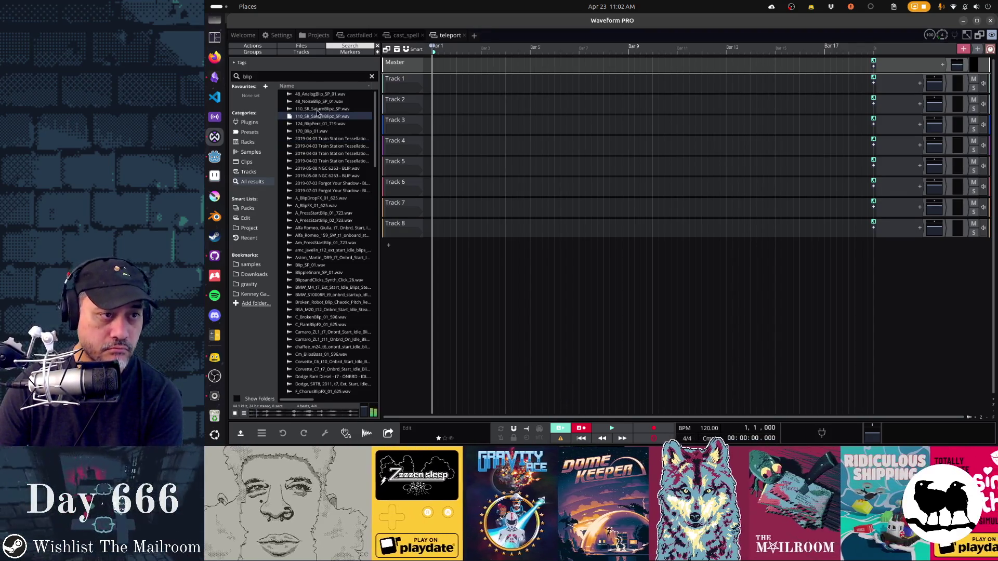
left_click(312, 109)
left_click(314, 206)
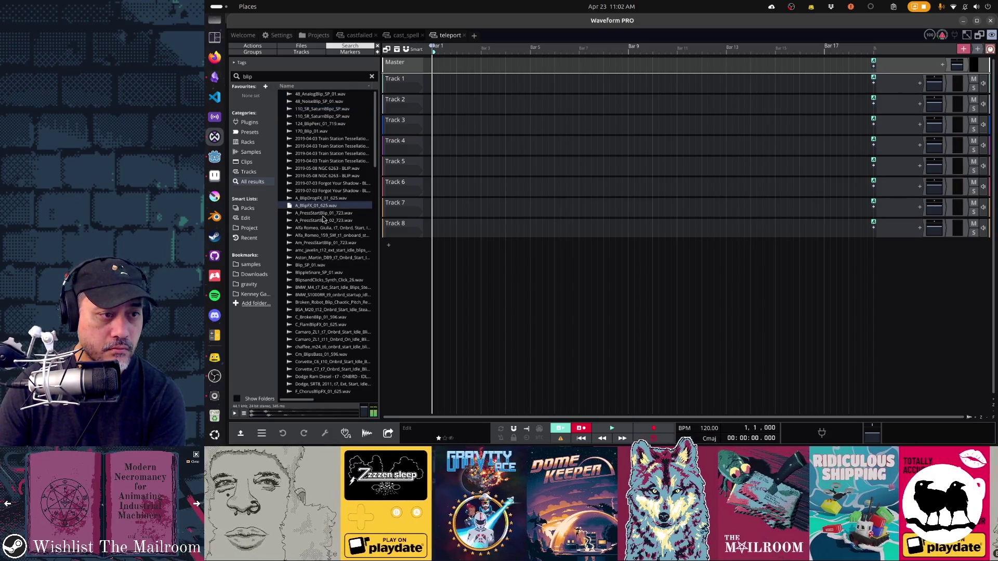
left_click(323, 213)
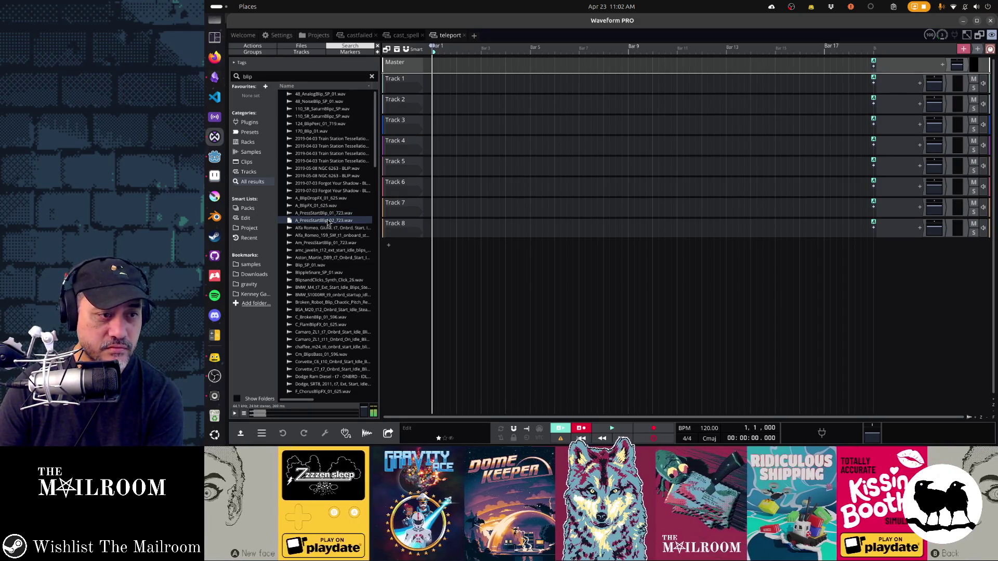
left_click(326, 216)
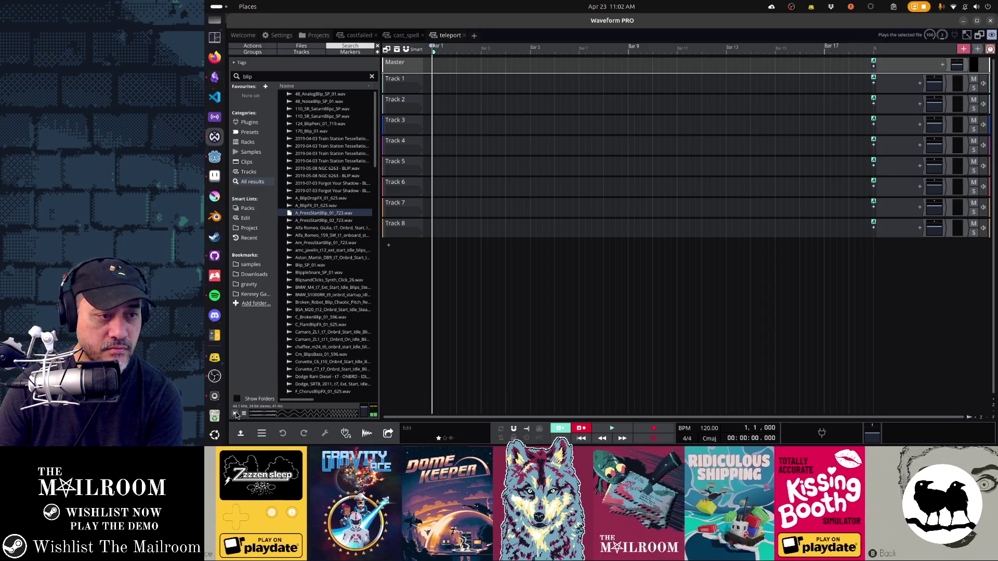
left_click(307, 273)
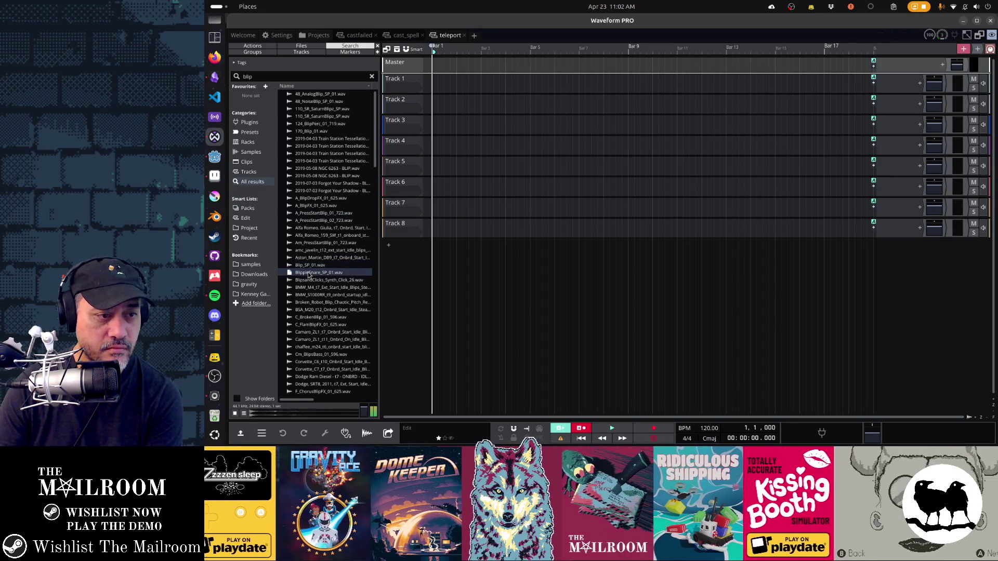
left_click(308, 266)
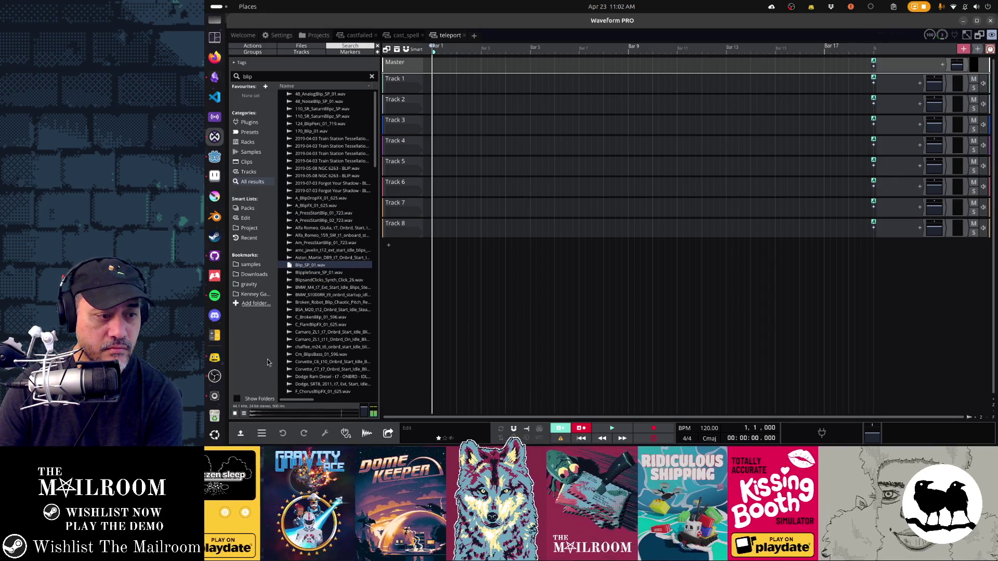
left_click(234, 415)
left_click(318, 317)
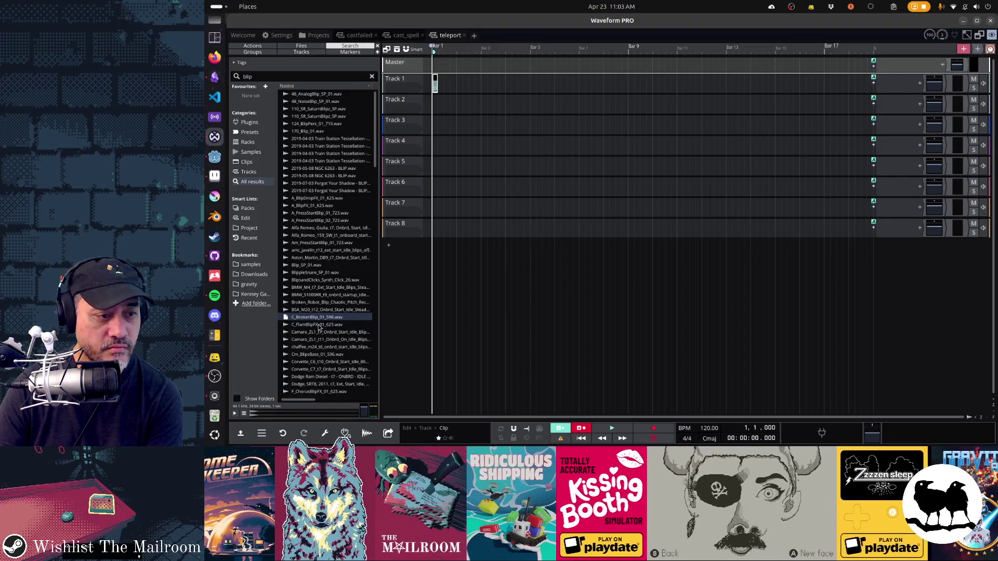
left_click(319, 325)
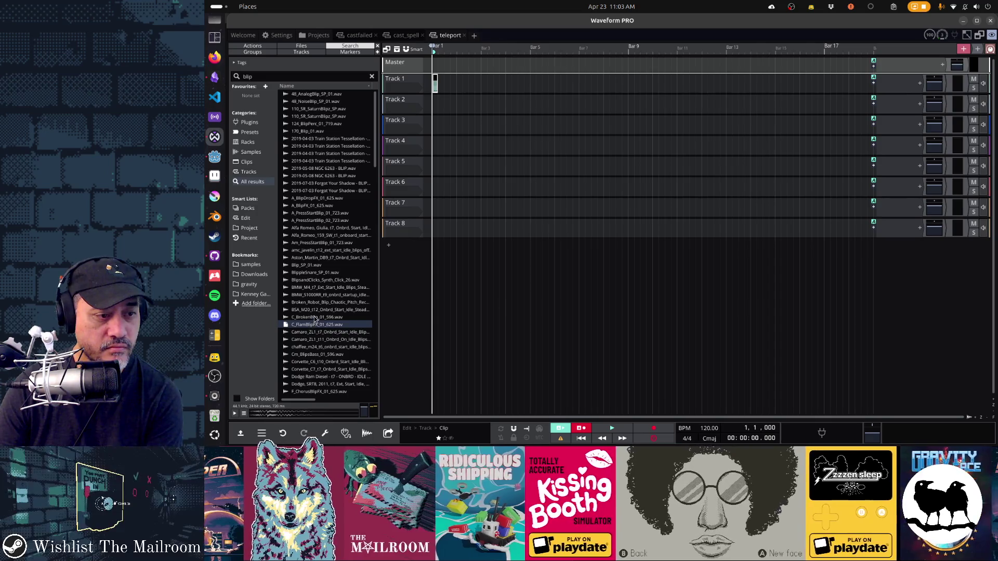
left_click(314, 318)
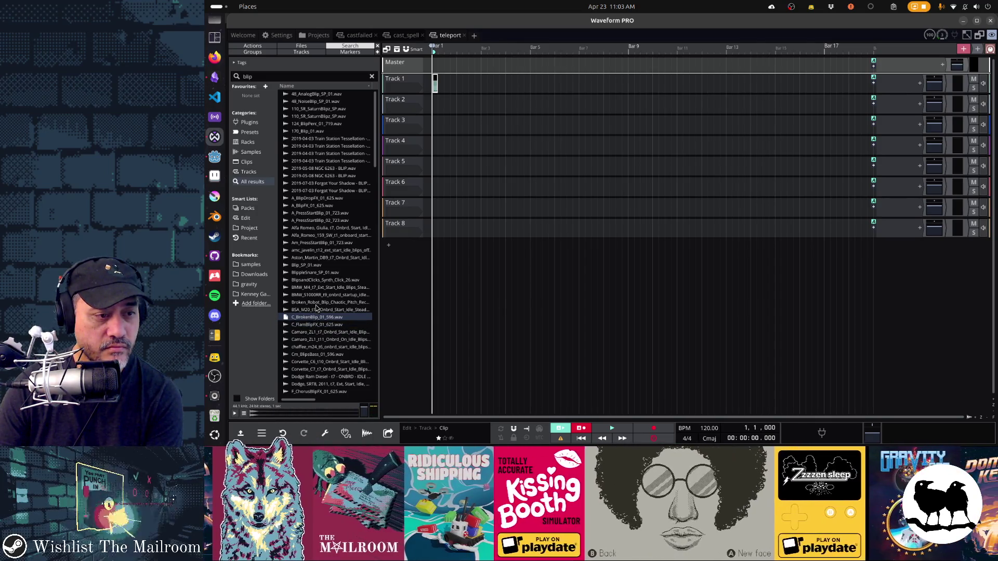
left_click(317, 304)
left_click(316, 327)
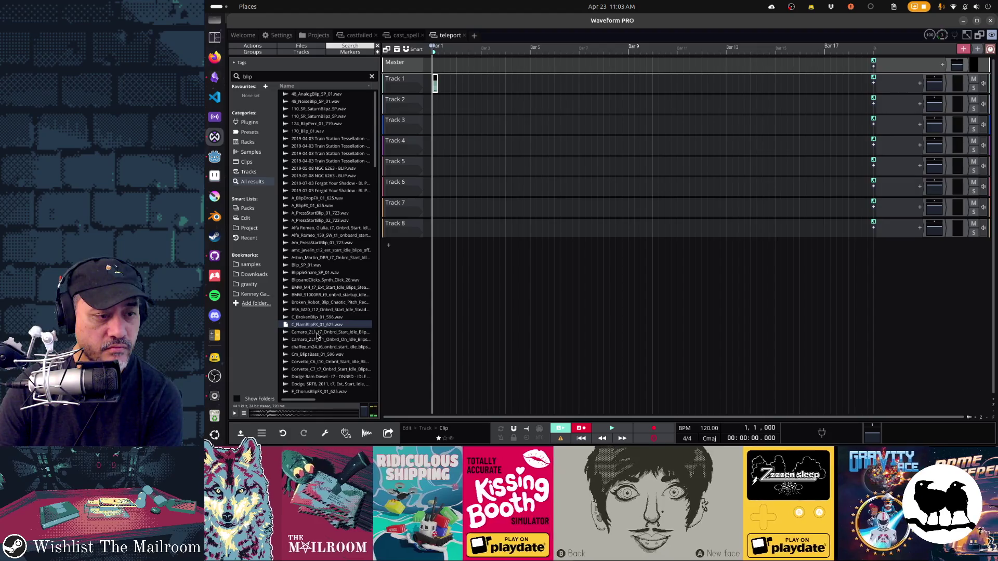
left_click(317, 333)
left_click(318, 348)
left_click(320, 354)
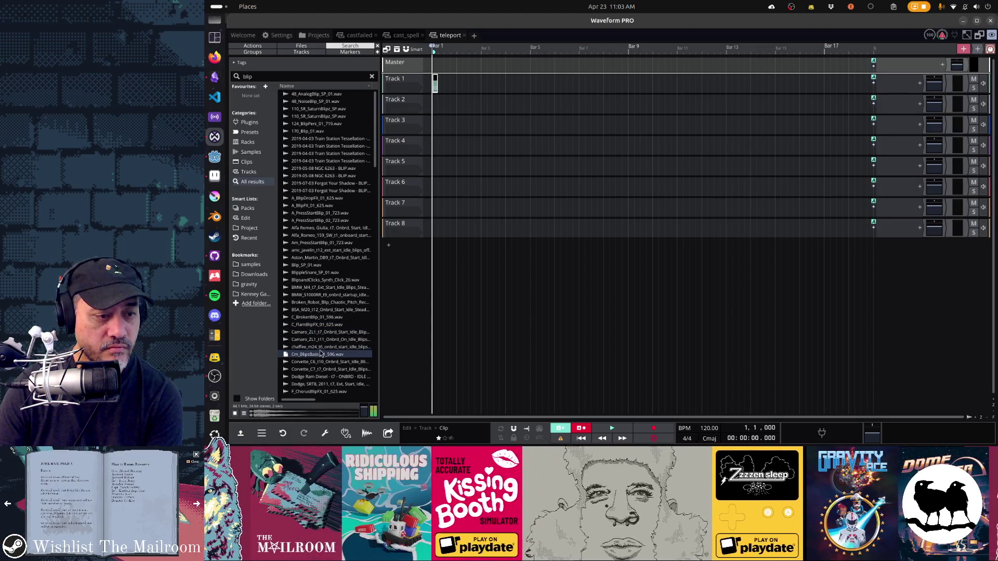
Audition further results: ChorusBlipFX, FilterBlipFX, engine blips, SK1_BlipPerc and SR_SaturnBlipz samples
scroll(326, 334, "down", 5)
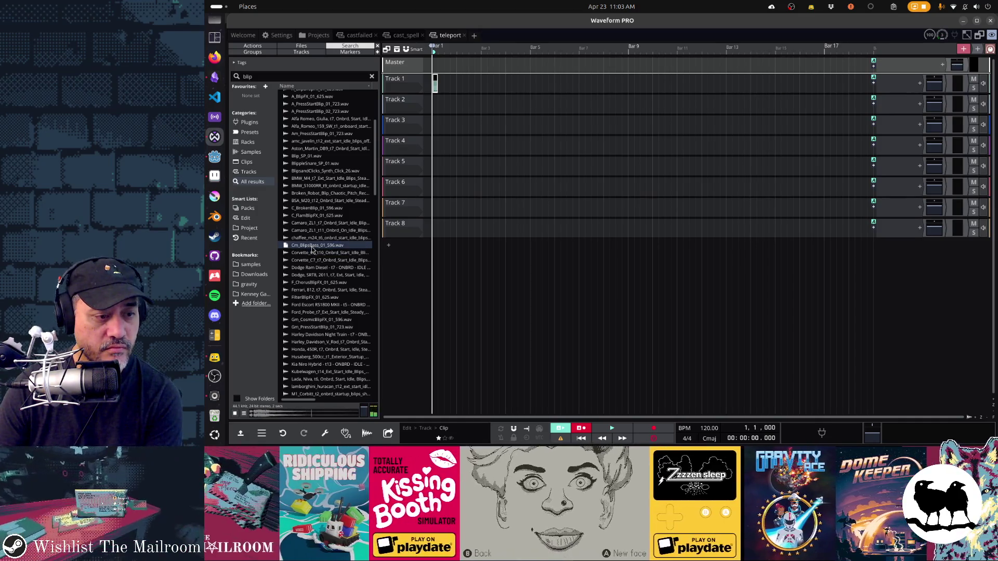
left_click(312, 283)
left_click(314, 298)
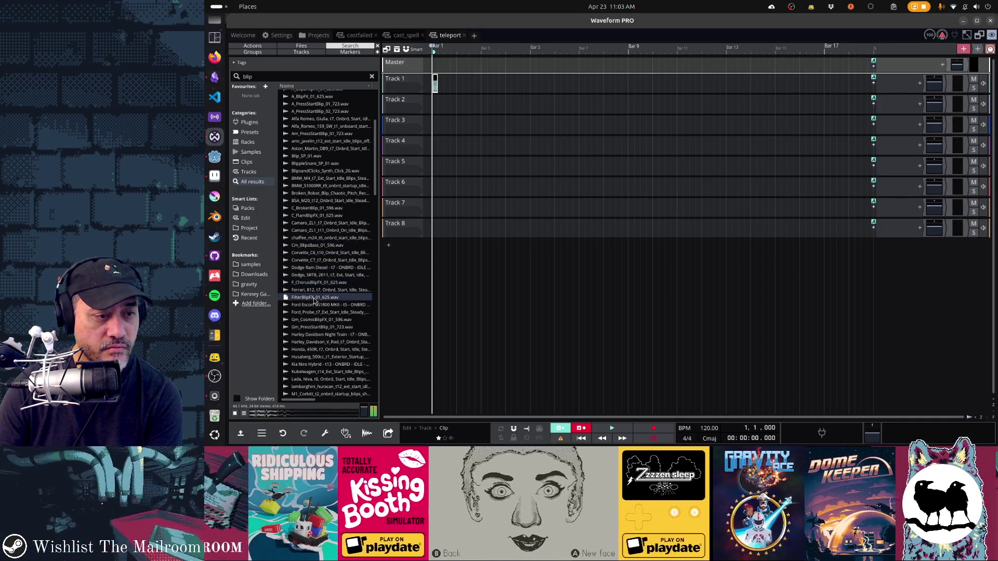
left_click(313, 312)
left_click(315, 327)
left_click(316, 334)
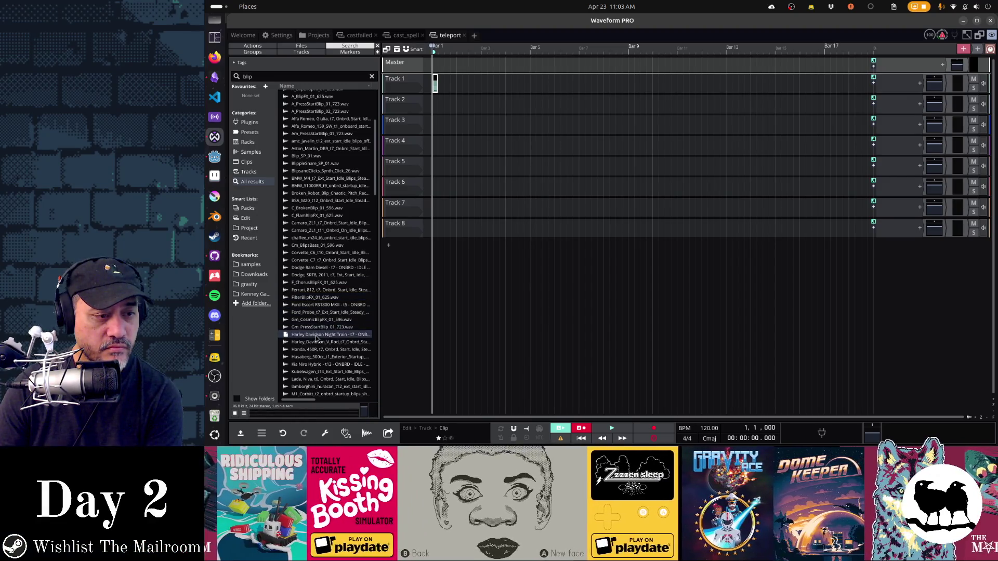
left_click(315, 349)
scroll(311, 301, "down", 5)
left_click(307, 250)
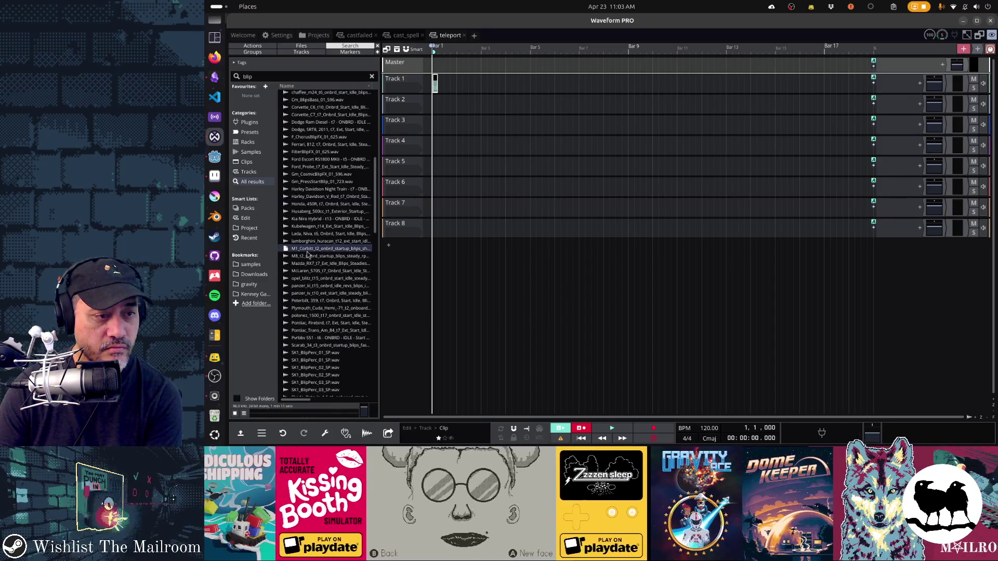
left_click(307, 345)
scroll(309, 291, "down", 5)
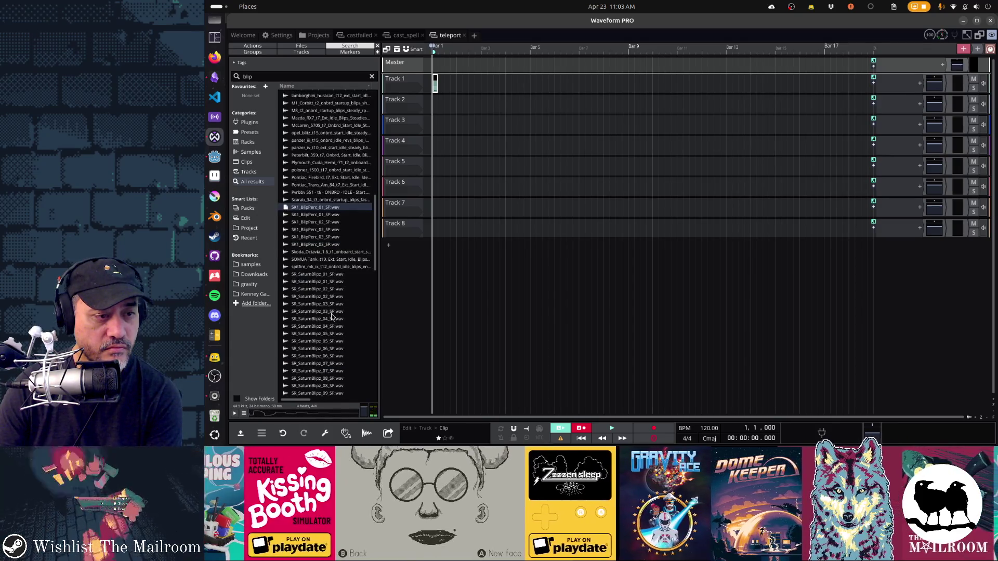
left_click(312, 237)
left_click(311, 230)
left_click(312, 222)
left_click(314, 274)
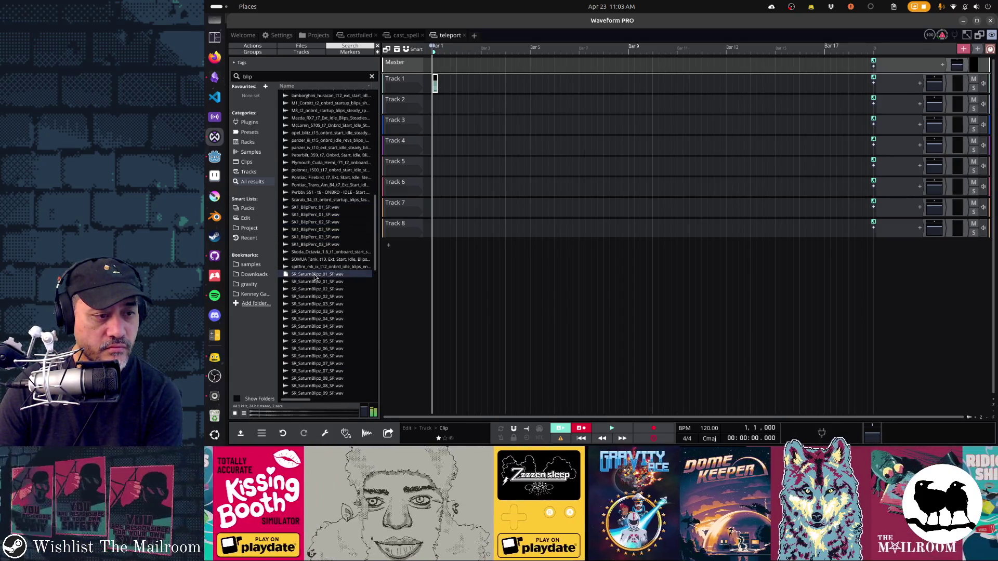
left_click(313, 297)
left_click(312, 311)
left_click(314, 253)
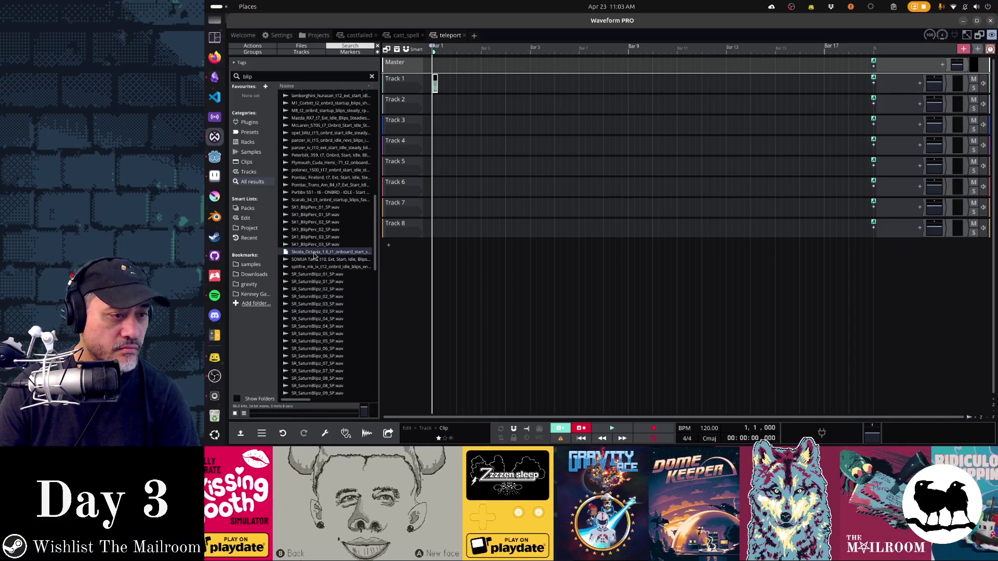
left_click(319, 268)
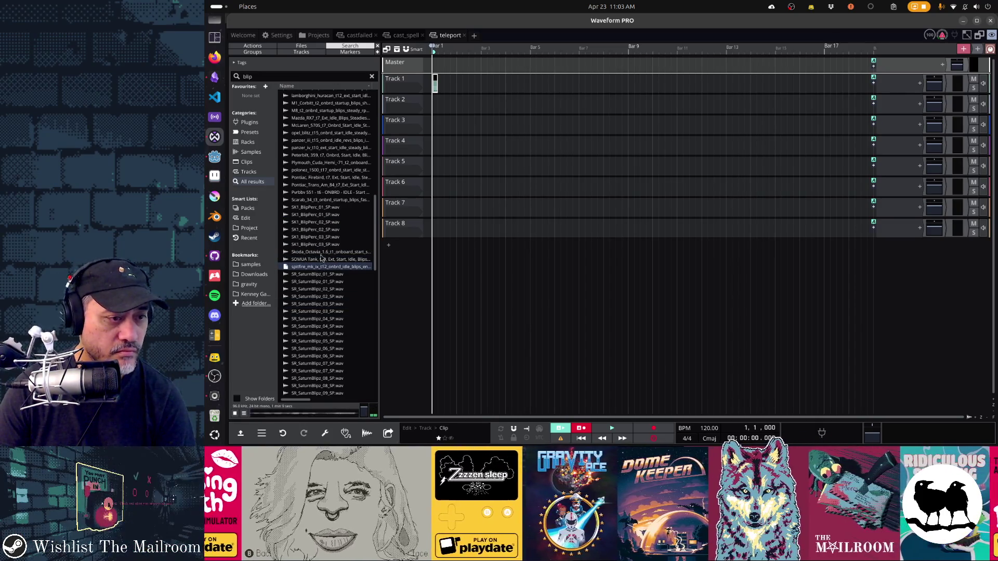
left_click(321, 253)
Audition the bottom results: Textron Alterra, Volkswagen van, Volvo, Yamaha ET 340 and SR_SaturnBlipz_32
scroll(323, 320, "down", 20)
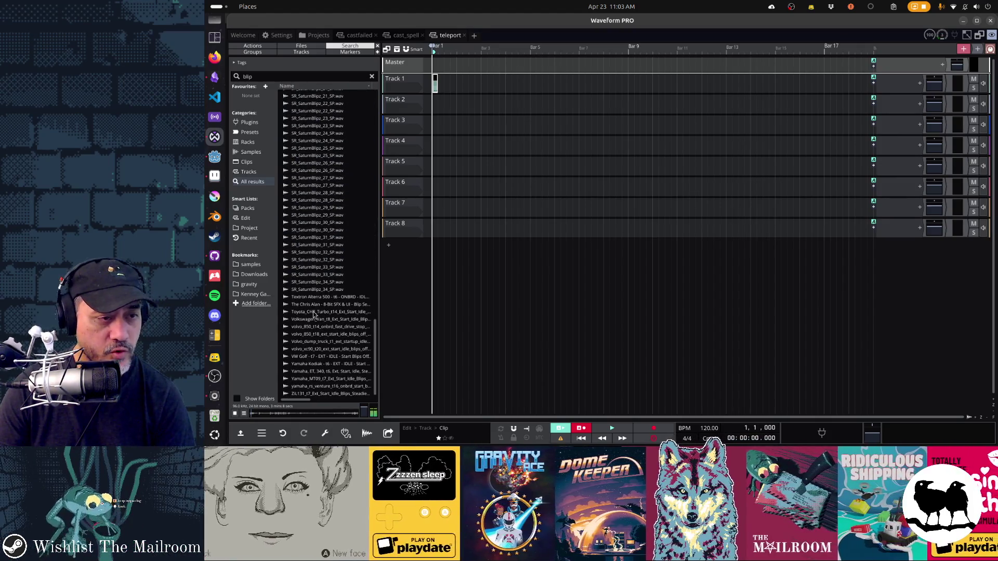
scroll(314, 314, "up", 15)
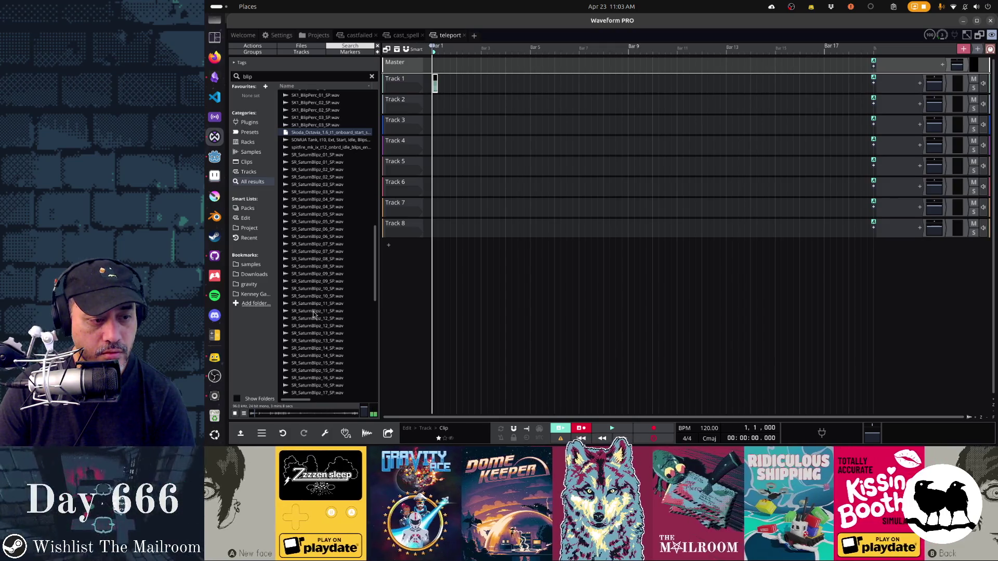
scroll(314, 314, "down", 5)
scroll(314, 315, "down", 5)
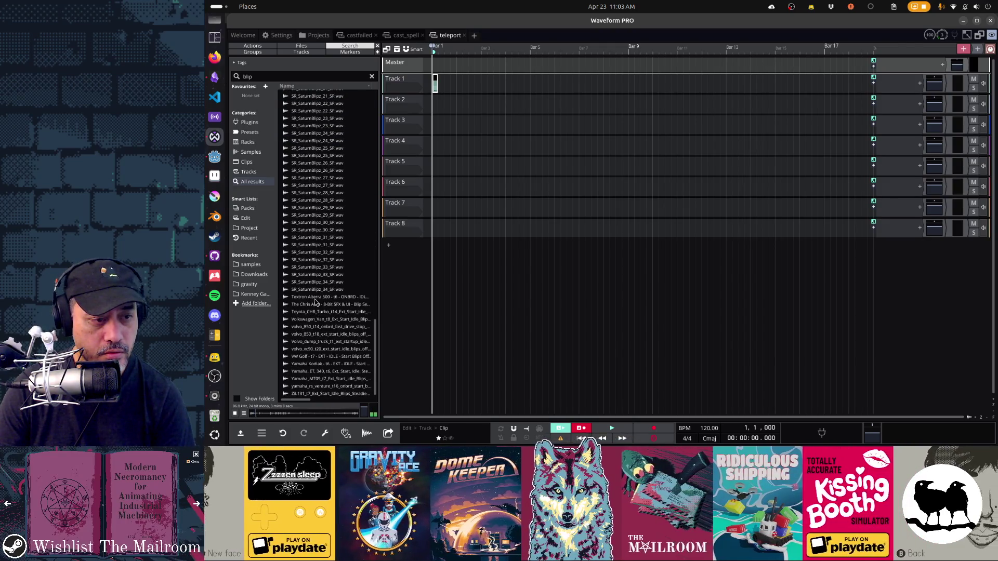
left_click(314, 305)
left_click(312, 312)
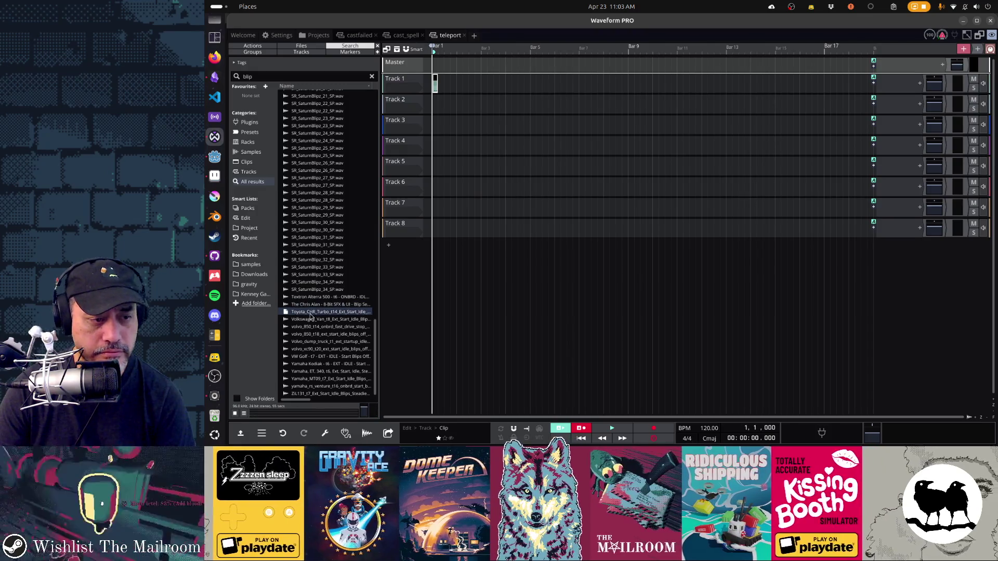
left_click(311, 319)
left_click(310, 334)
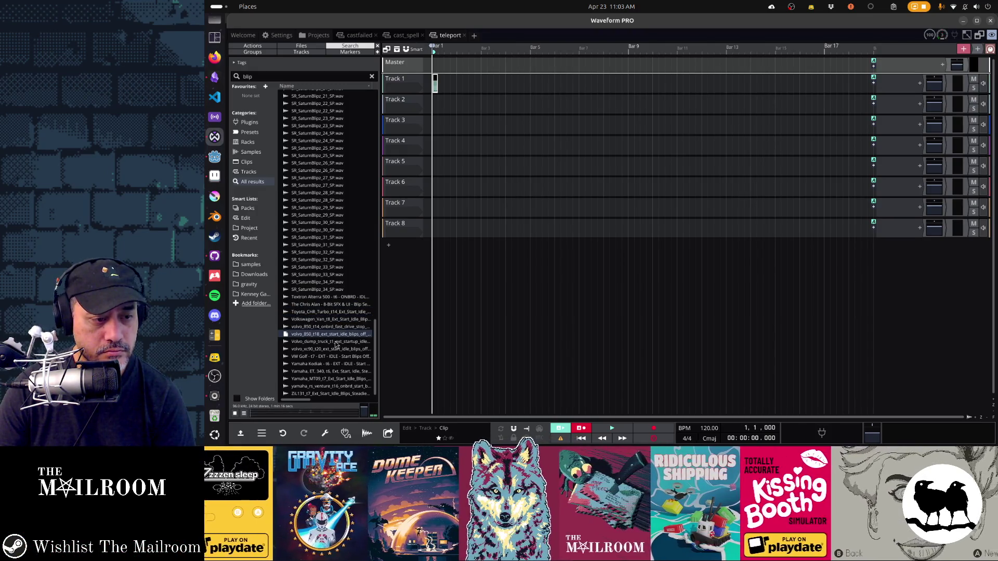
left_click(328, 372)
left_click(321, 347)
left_click(315, 254)
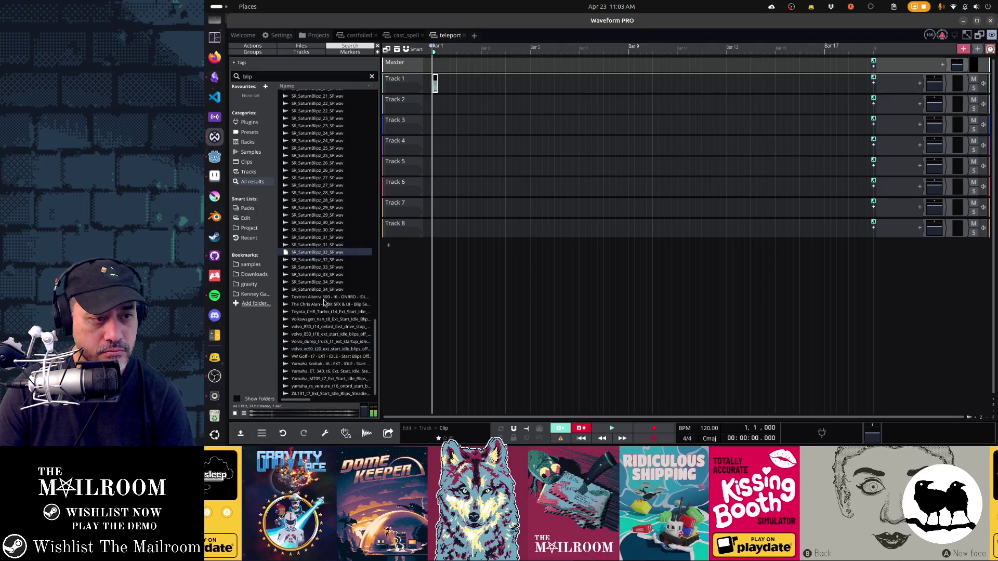
Re-audition Gm_CosmicBlipFX, F_ChorusBlipFX, Dodge SRT8, BlippleSnare, BlipsandClicks and Aston Martin samples
scroll(324, 303, "up", 10)
scroll(324, 303, "down", 10)
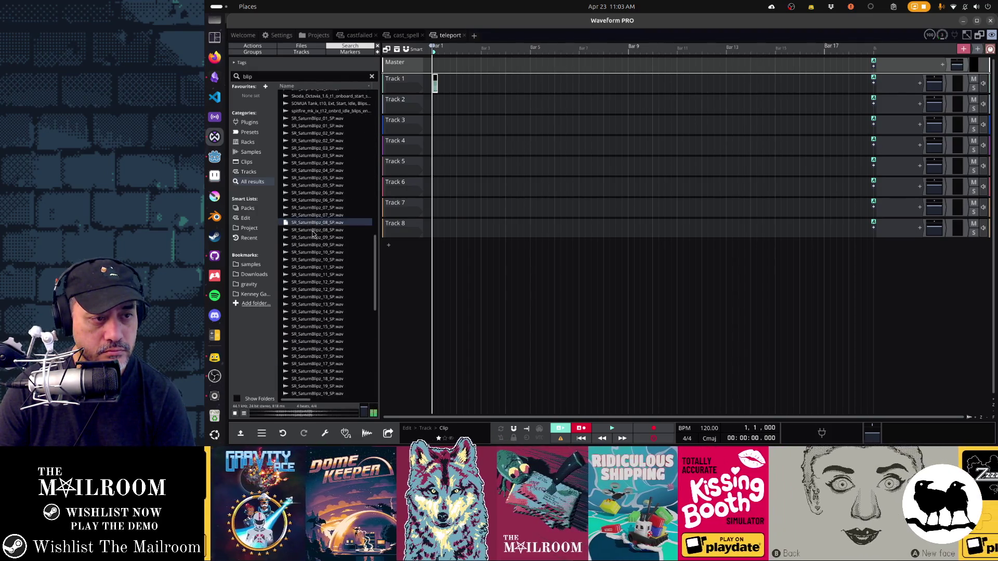
scroll(320, 255, "up", 10)
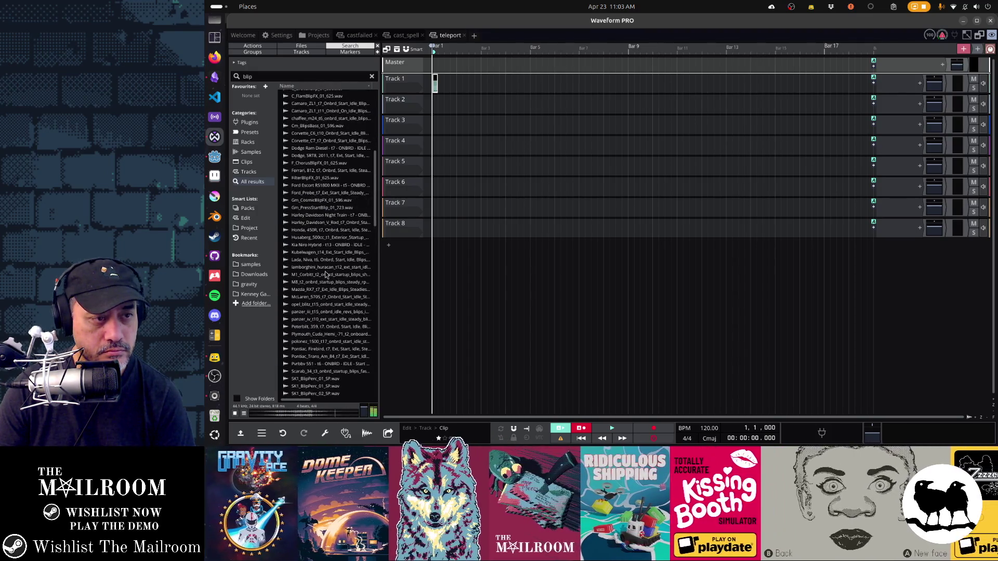
left_click(315, 201)
scroll(314, 265, "up", 2)
left_click(314, 237)
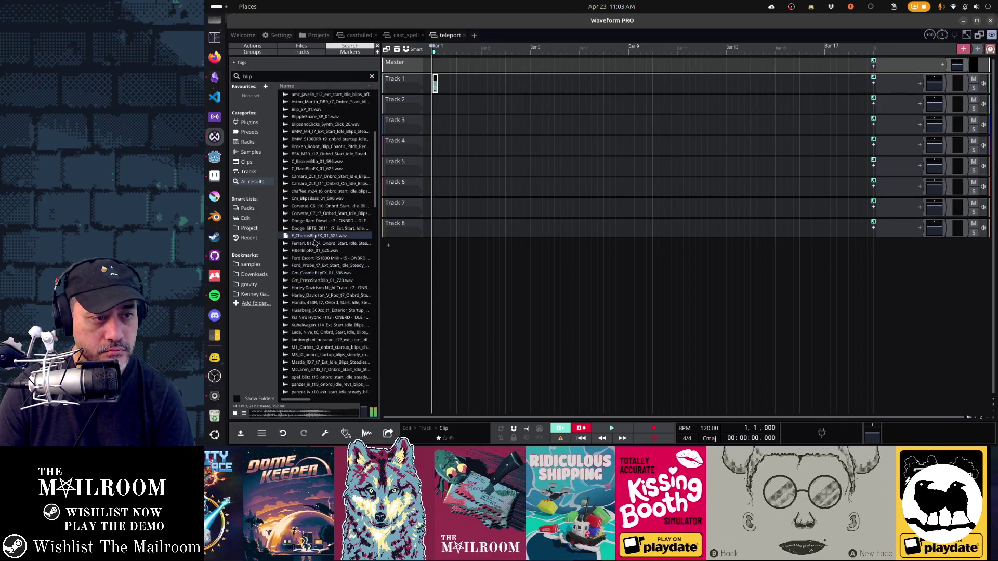
left_click(314, 228)
scroll(316, 262, "up", 4)
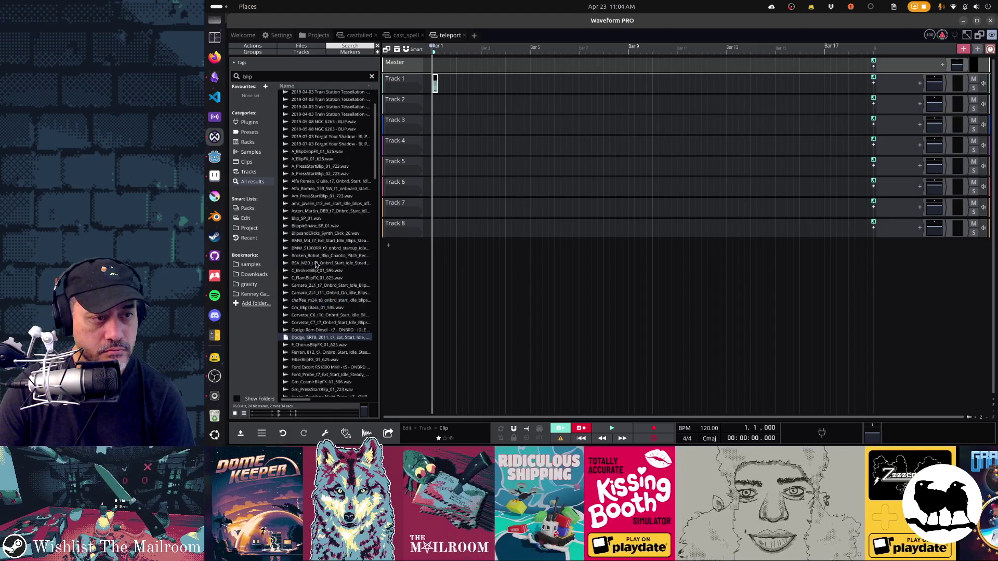
left_click(317, 262)
left_click(323, 270)
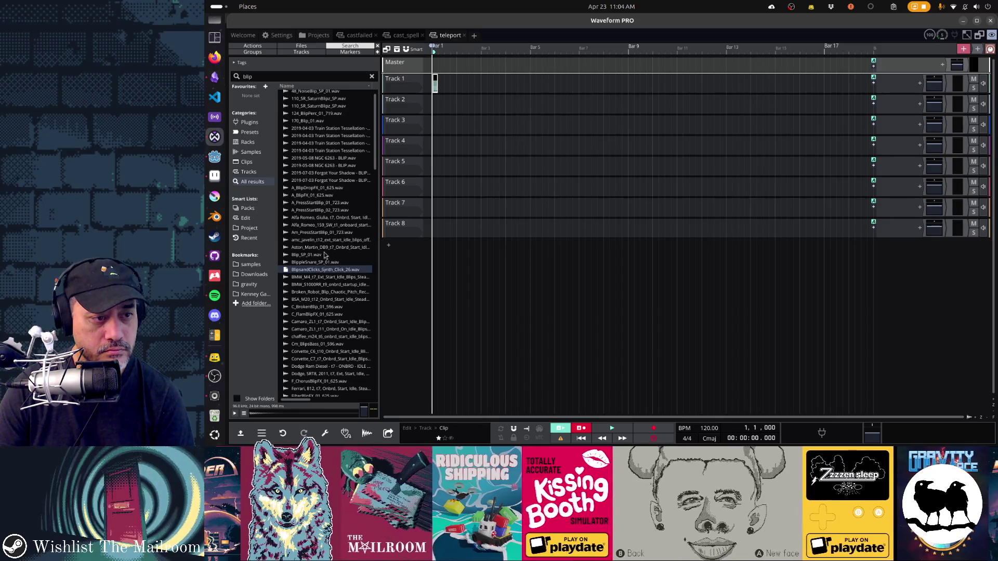
left_click(325, 248)
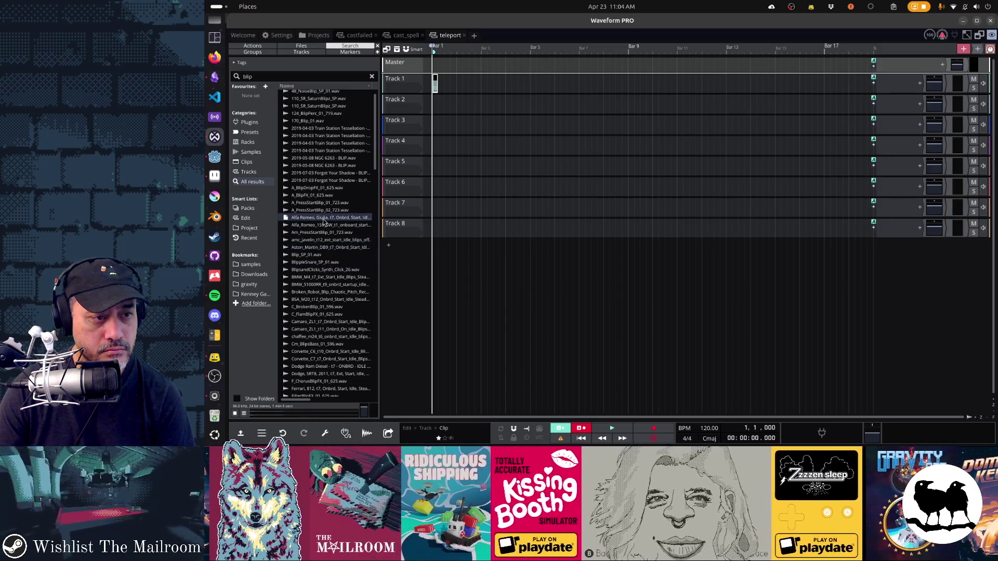
Select A_BlipDropFX_01_625.wav and play its preview
left_click(322, 202)
left_click(321, 196)
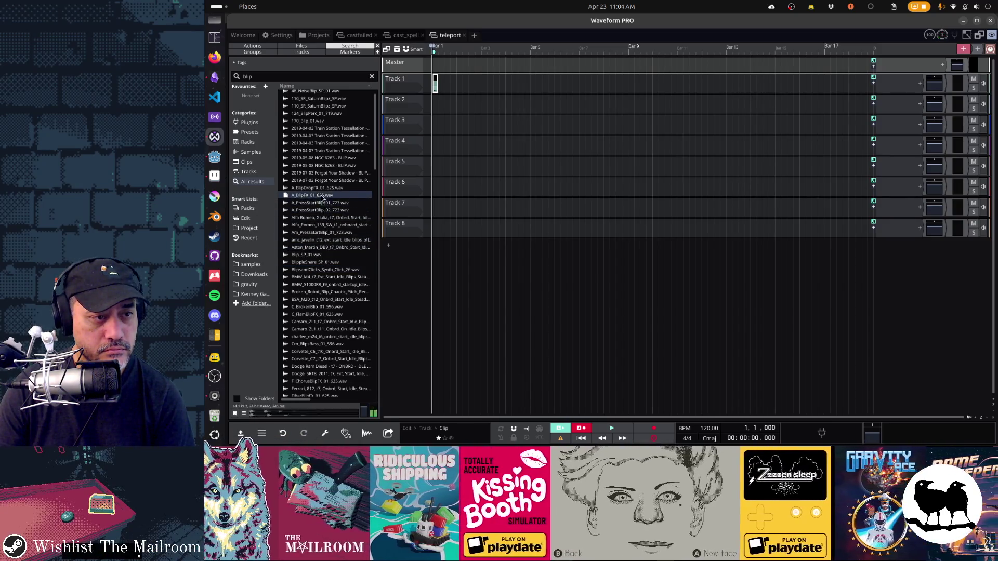
left_click(321, 188)
scroll(321, 256, "up", 1)
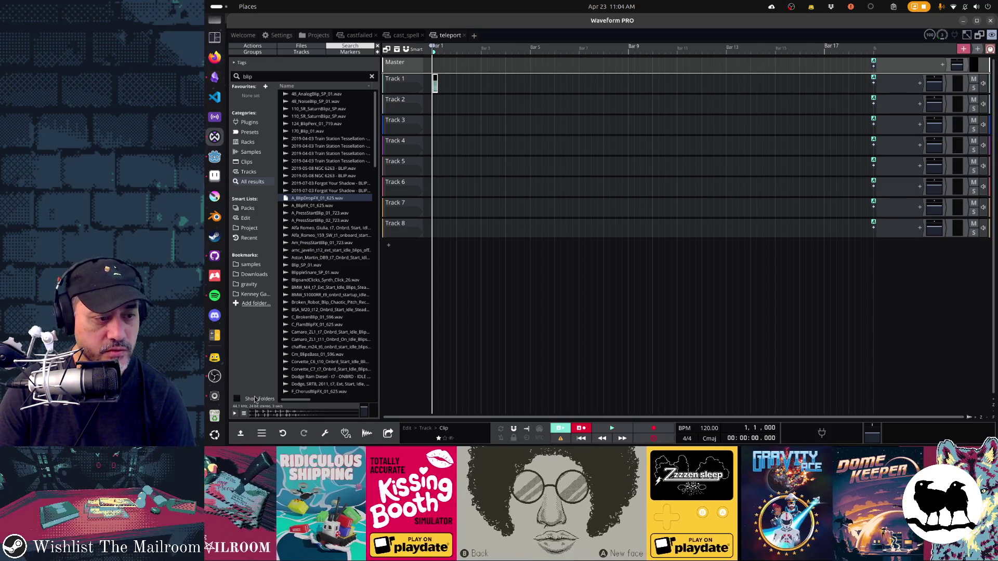
left_click(235, 414)
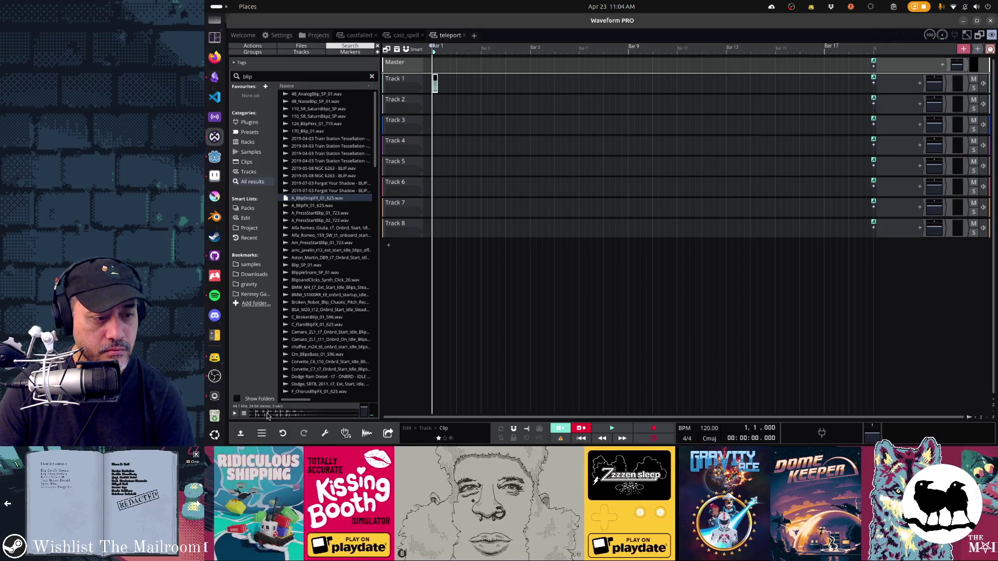
Place the A_BlipDropFX_01_625 sample on Track 2 and remove the empty Tracks 4–8
mouse_move(355, 195)
left_mouse_down()
mouse_move(443, 169)
mouse_move(534, 103)
mouse_move(426, 100)
left_mouse_up()
scroll(419, 127, "up", 5)
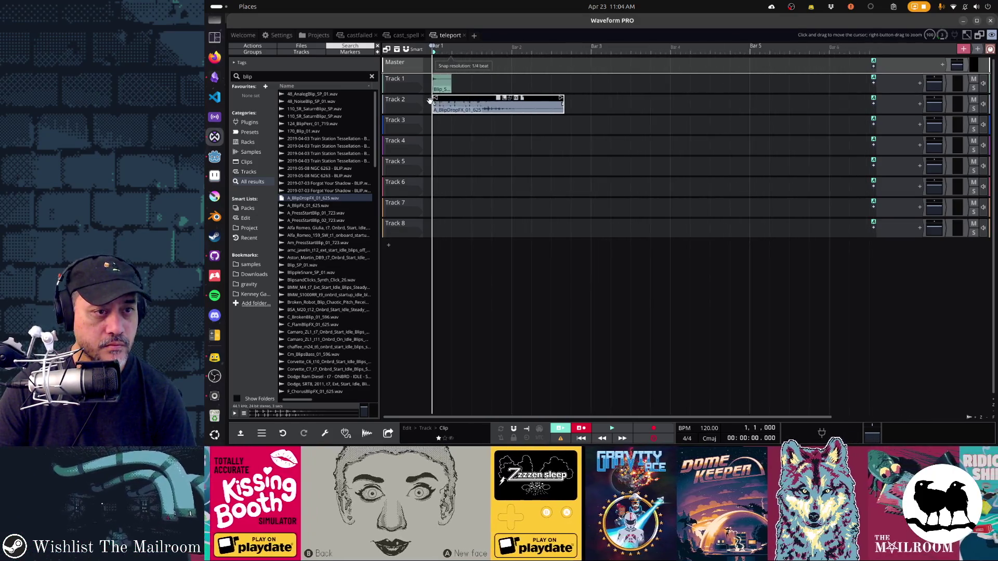
left_click(420, 126)
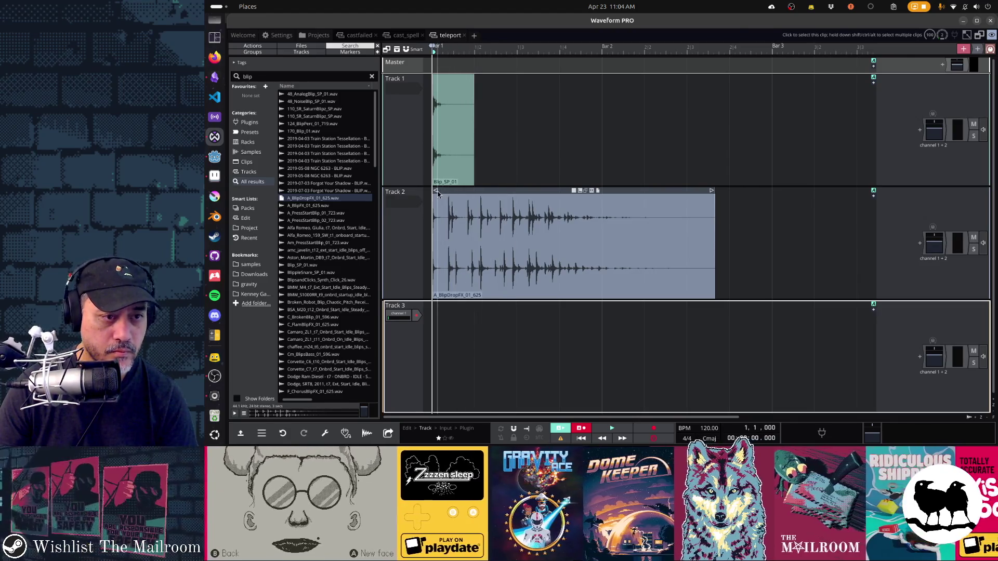
Trim the silent start off the BlipDropFX clip and shift it slightly later, auditioning it
mouse_move(436, 191)
left_mouse_down()
mouse_move(531, 194)
mouse_move(433, 195)
left_mouse_up()
key("space")
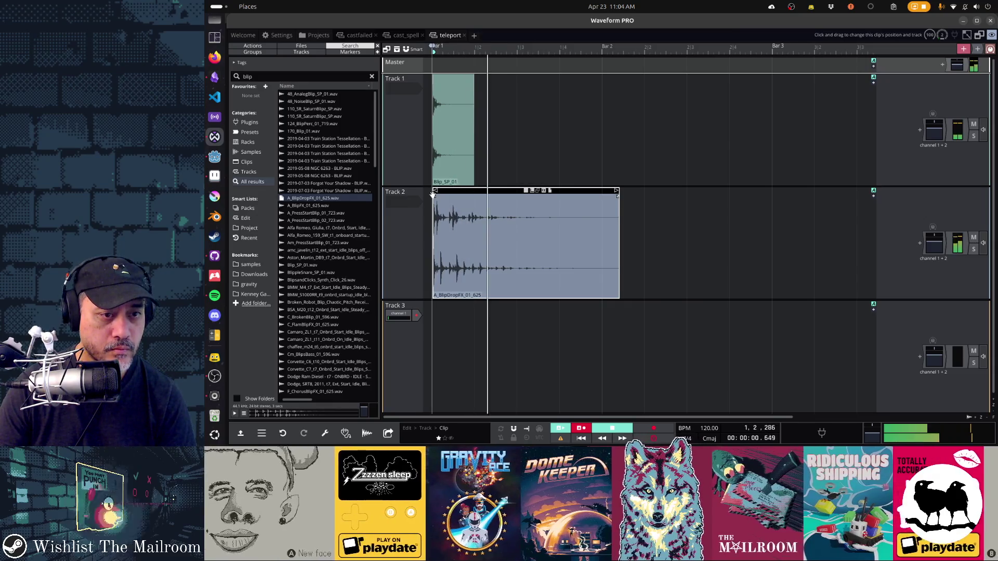
key("space")
left_click_drag(432, 194, 445, 192)
key("space")
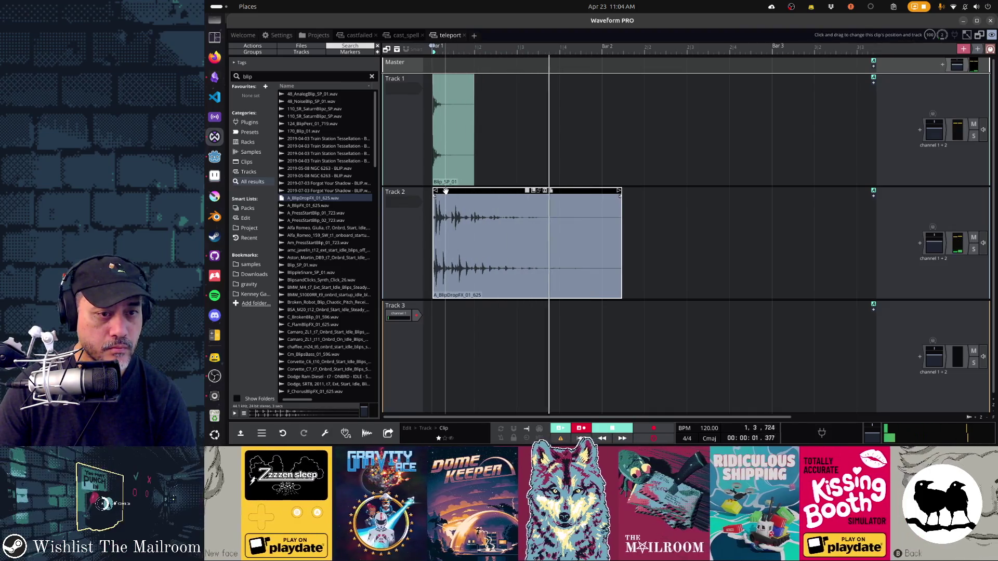
key("space")
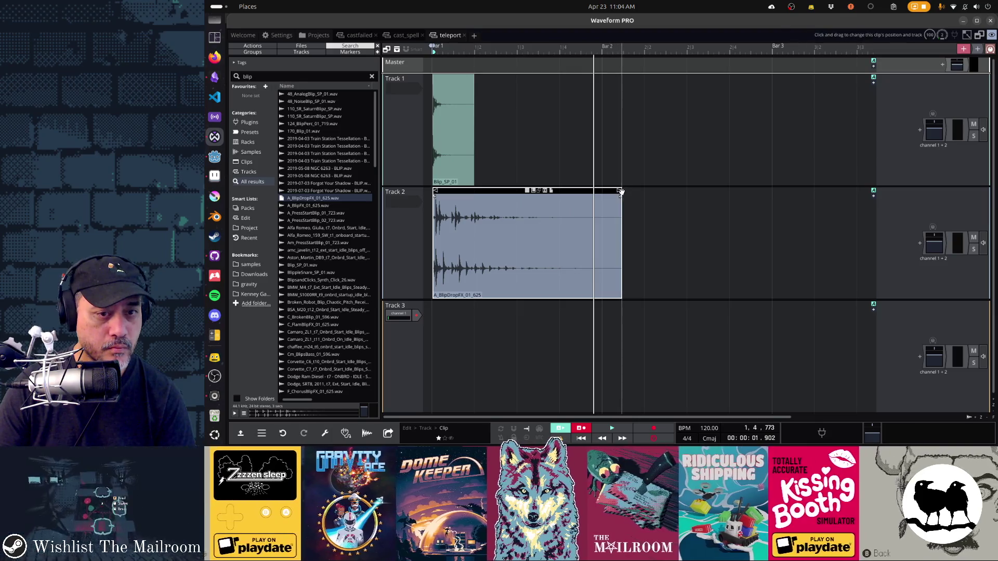
Shorten the BlipDropFX clip's end and give it a fade-out, checking playback
left_click_drag(621, 194, 454, 198)
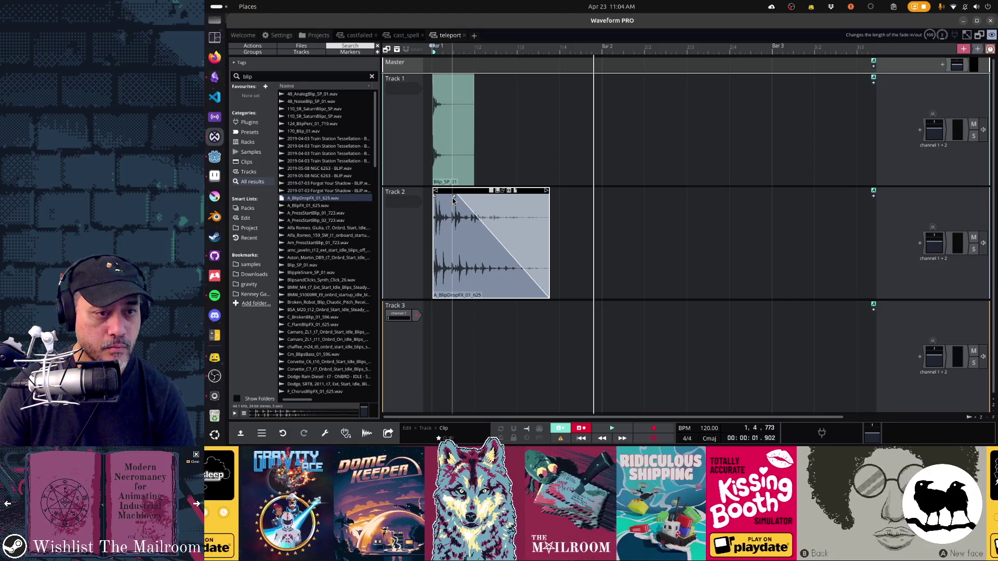
key("space")
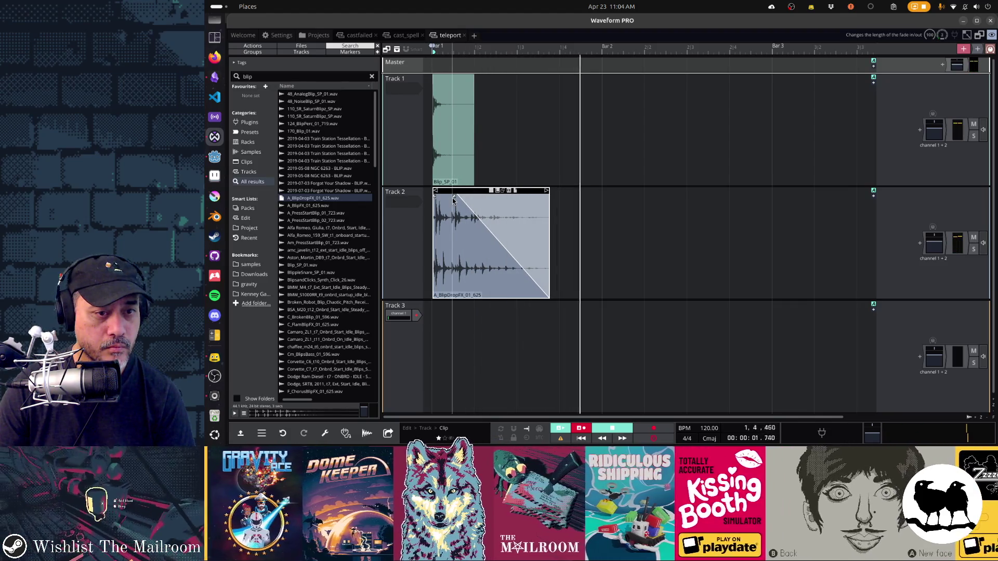
key("space")
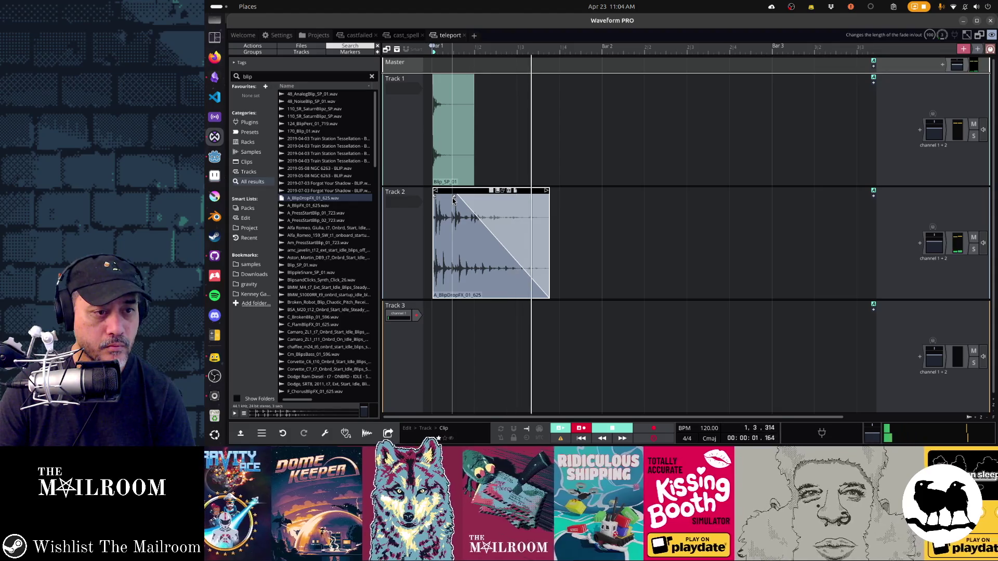
key("space")
left_click_drag(548, 191, 523, 196)
key("space")
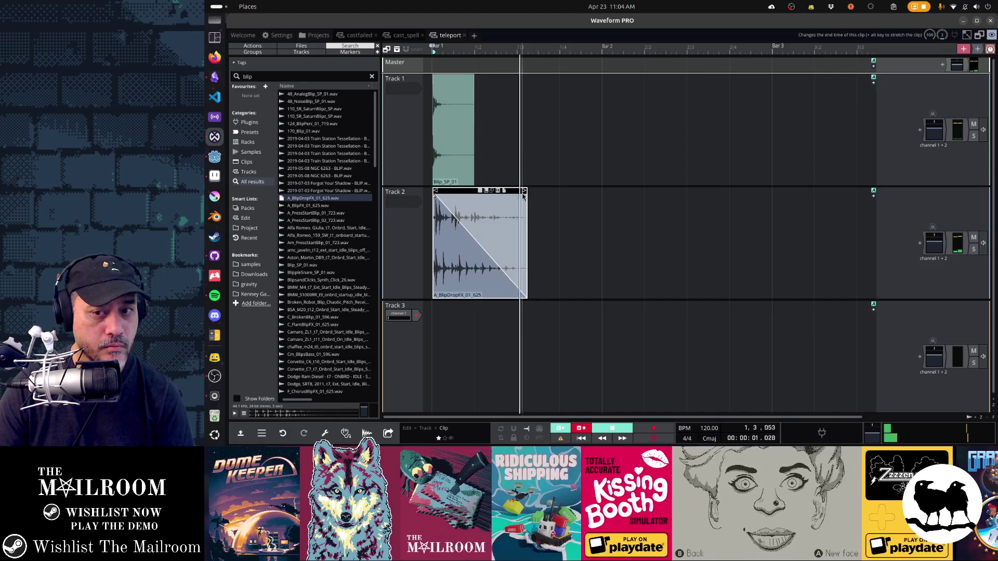
key("space")
key("space")
Fine-tune the Track 2 clip's position, nudging it later then slightly earlier
key("space")
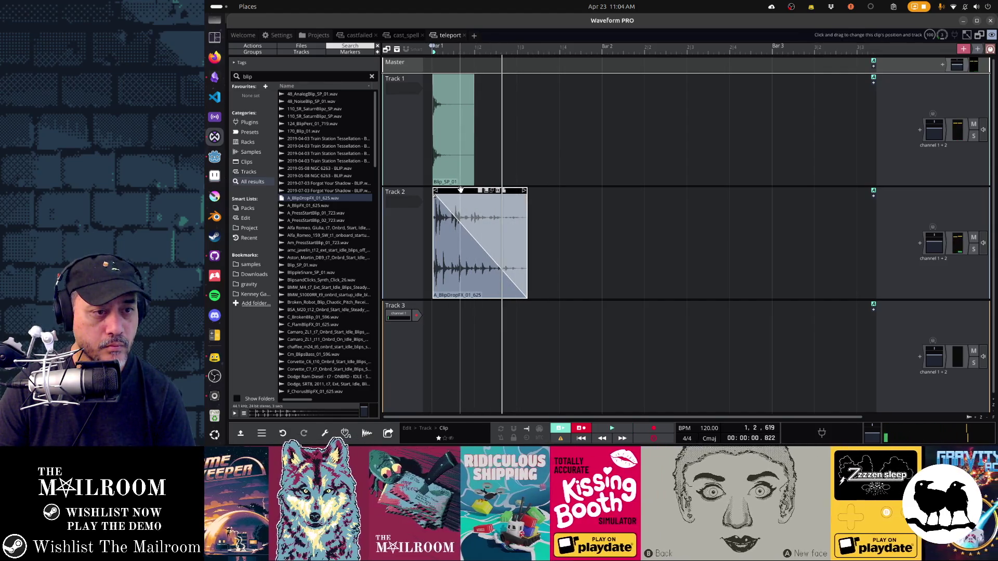
left_click_drag(460, 190, 471, 194)
key("space")
key("space")
key("space")
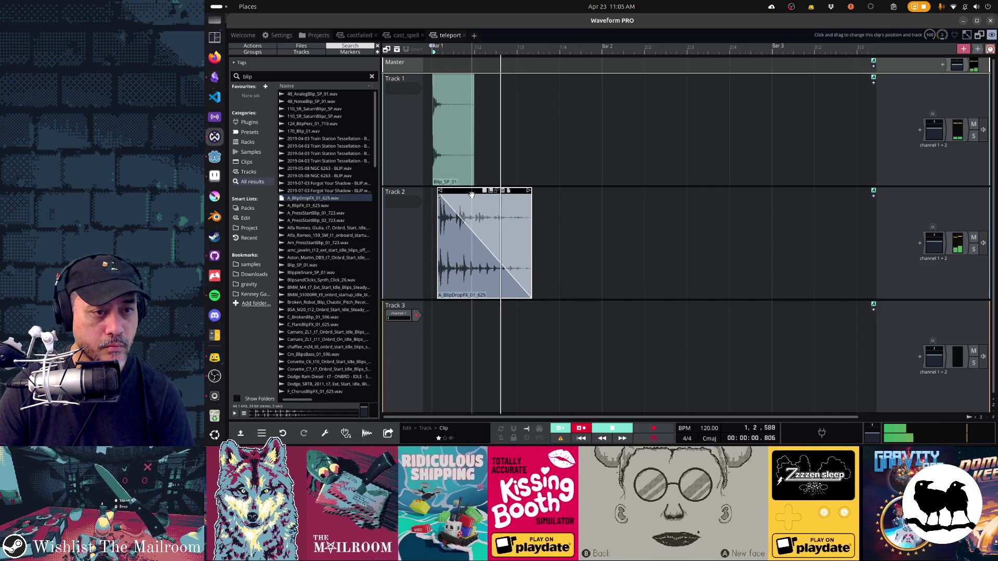
key("space")
key("space")
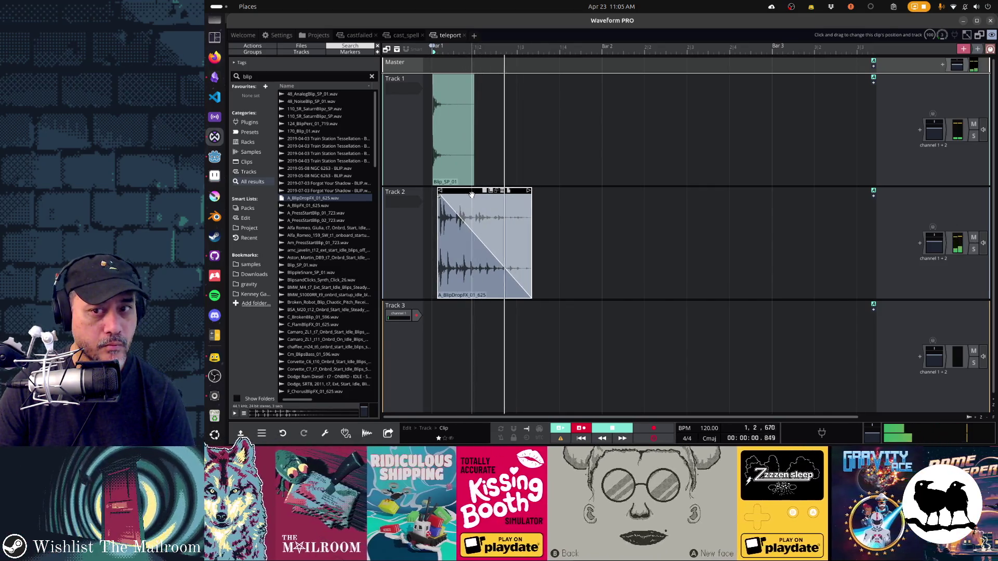
key("space")
key("space")
key("space")
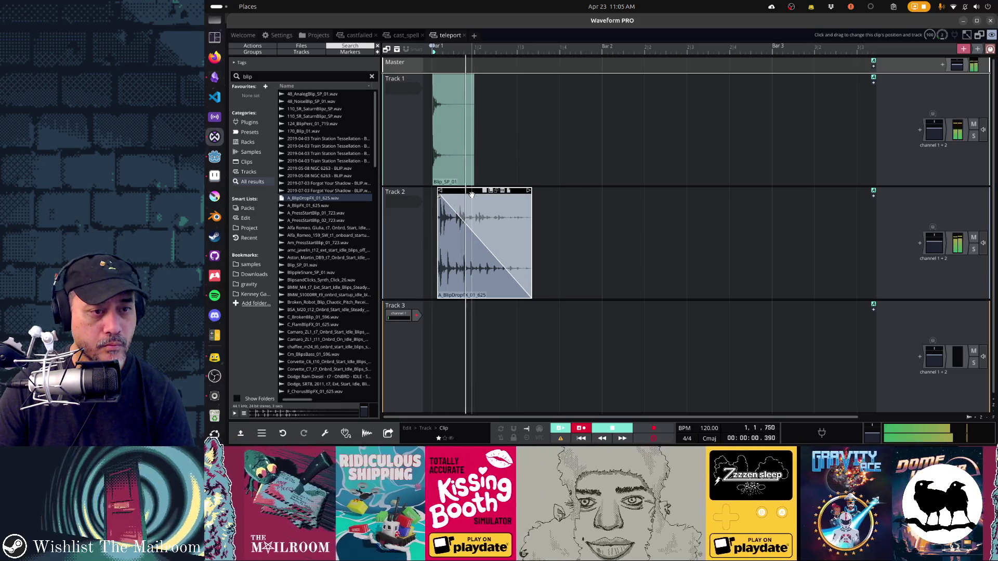
key("space")
left_click_drag(472, 194, 459, 196)
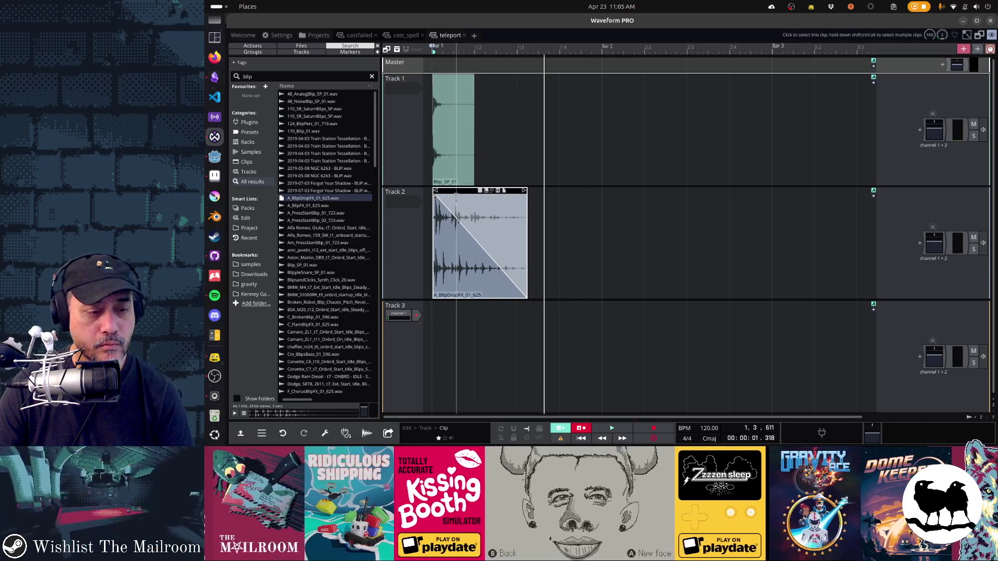
key("space")
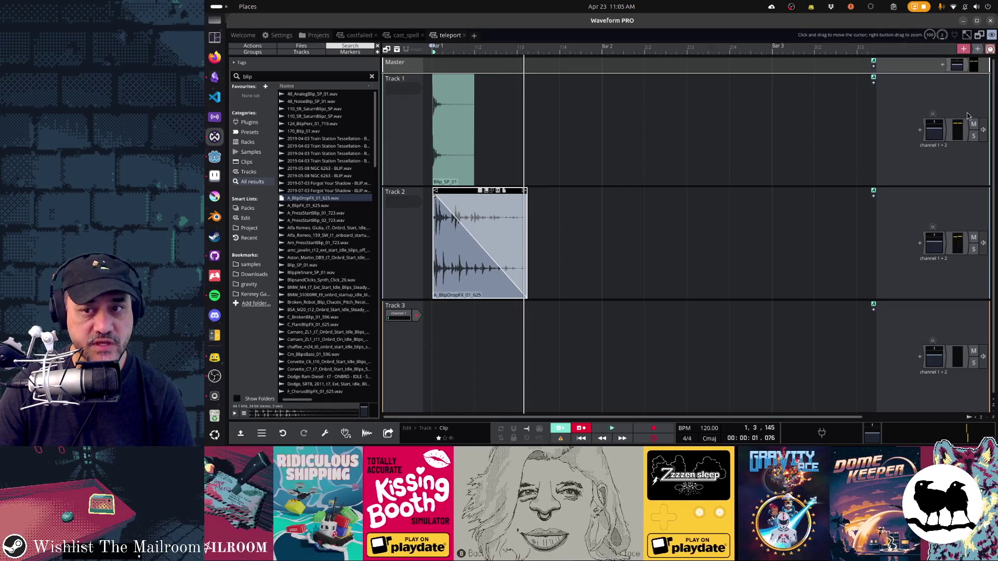
Mute Track 1 and play Track 2 on its own
left_click(974, 125)
key("space")
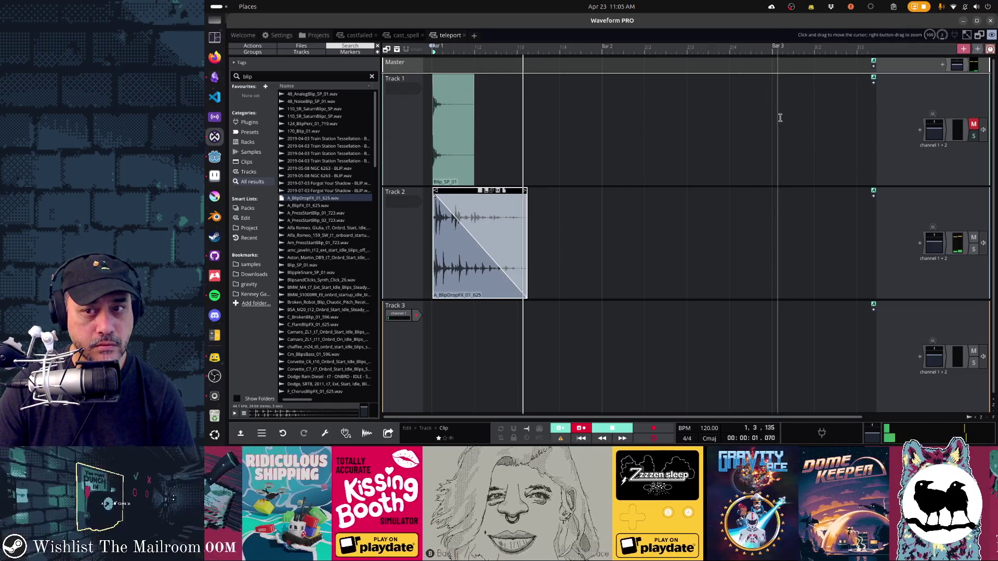
key("space")
key("space")
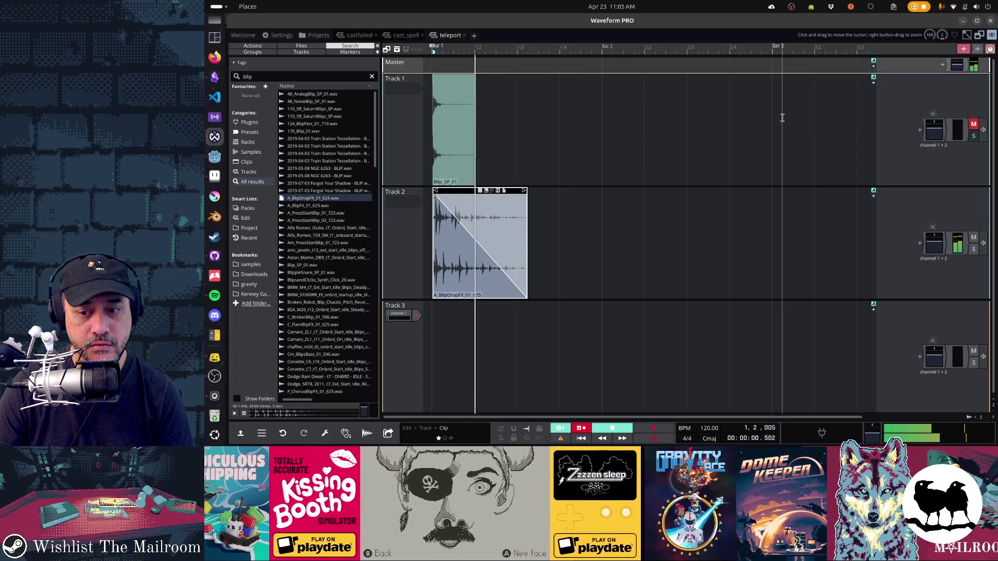
key("space")
Add a Reverber8 reverb to Track 2 using the Spaces > Stadium preset
left_click_drag(980, 49, 923, 242)
type("rever")
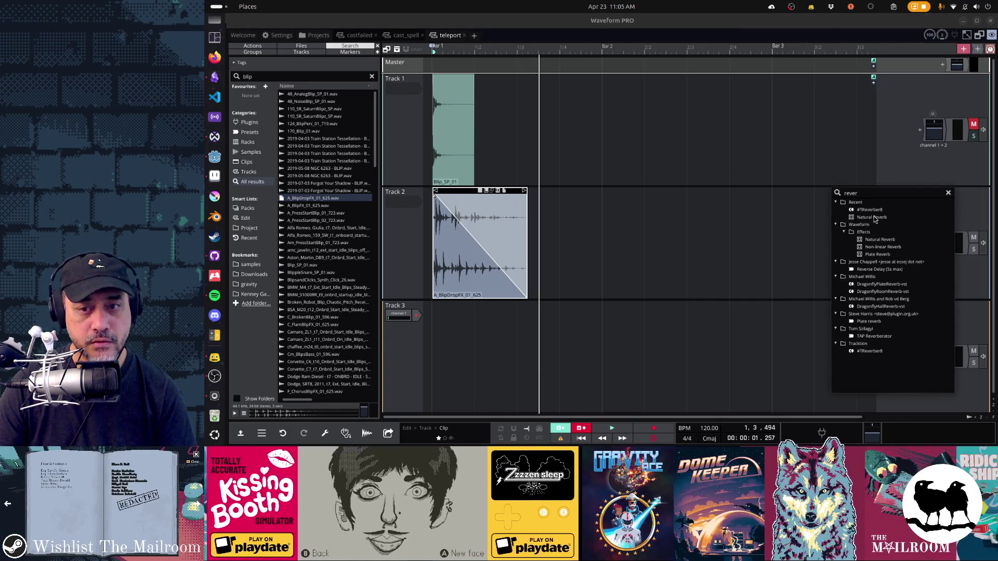
left_click(871, 211)
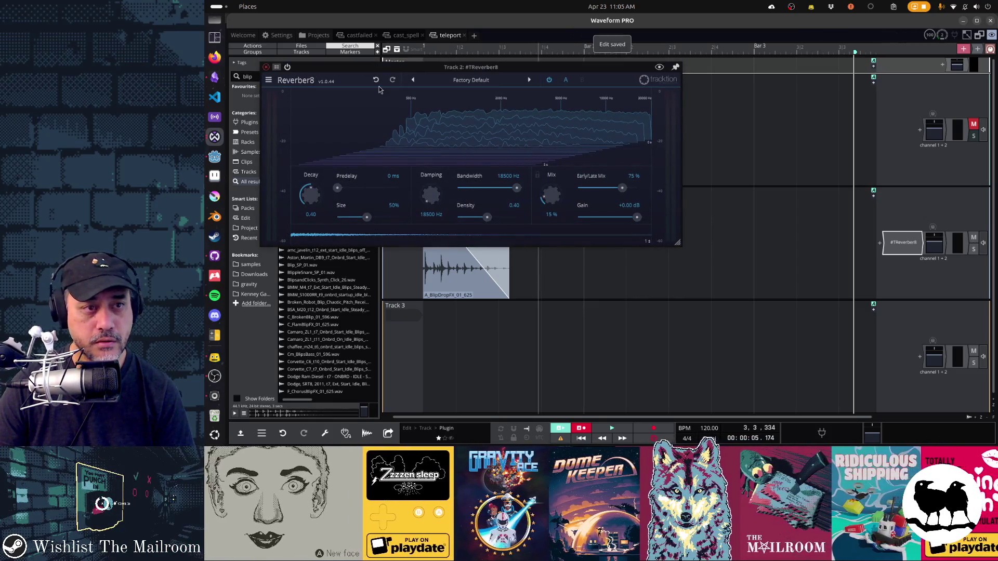
left_click(464, 79)
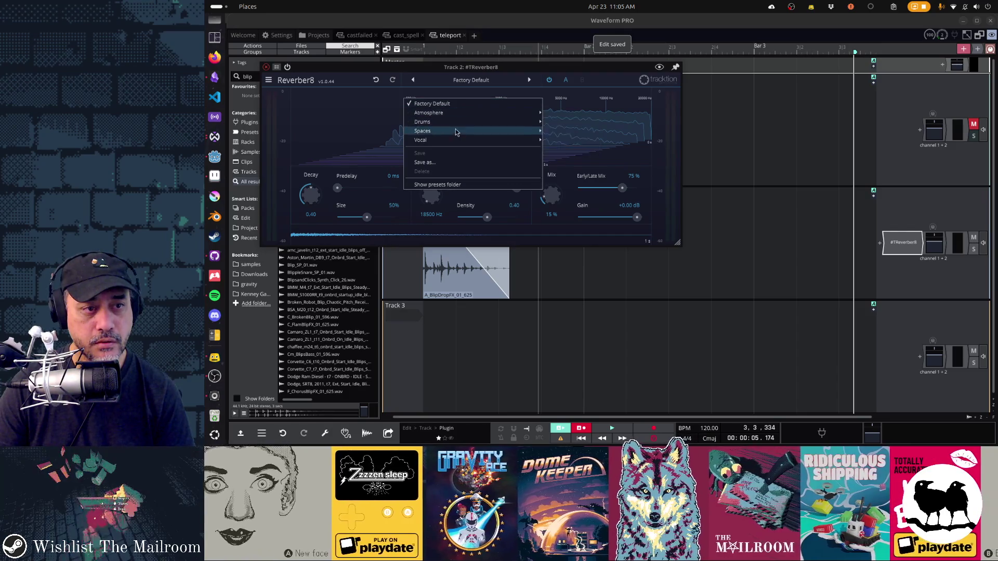
left_click(562, 141)
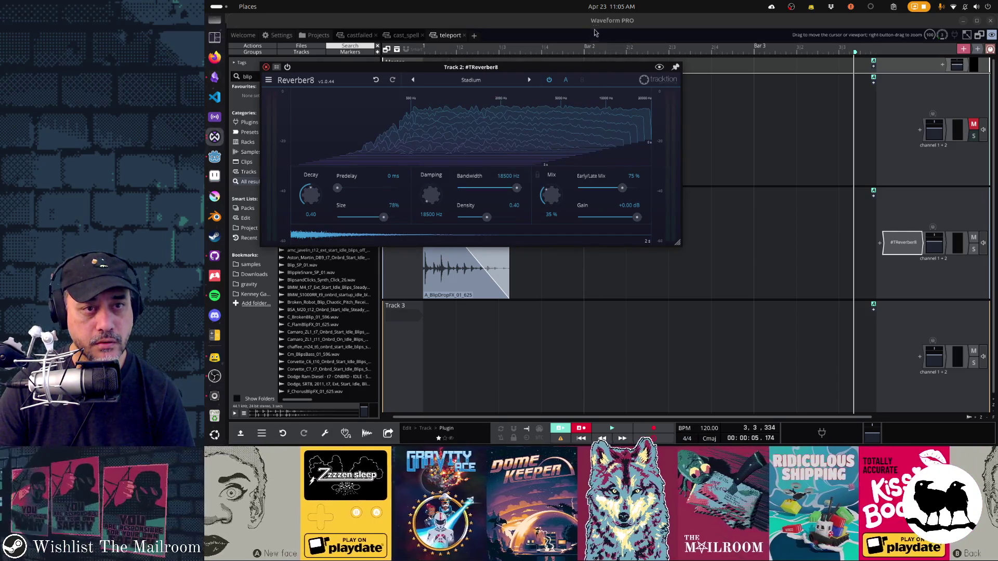
left_click(276, 69)
key("space")
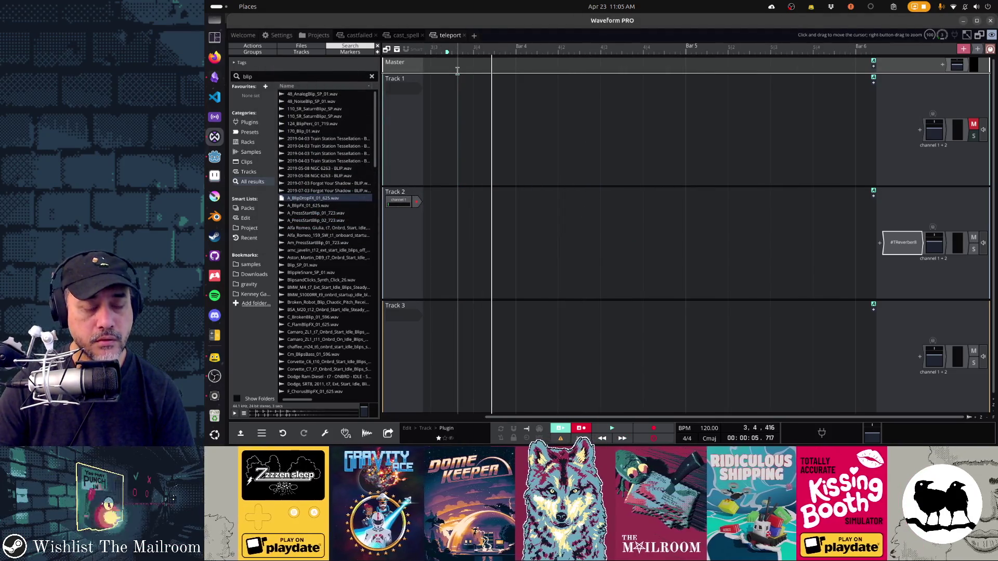
key("space")
key("space")
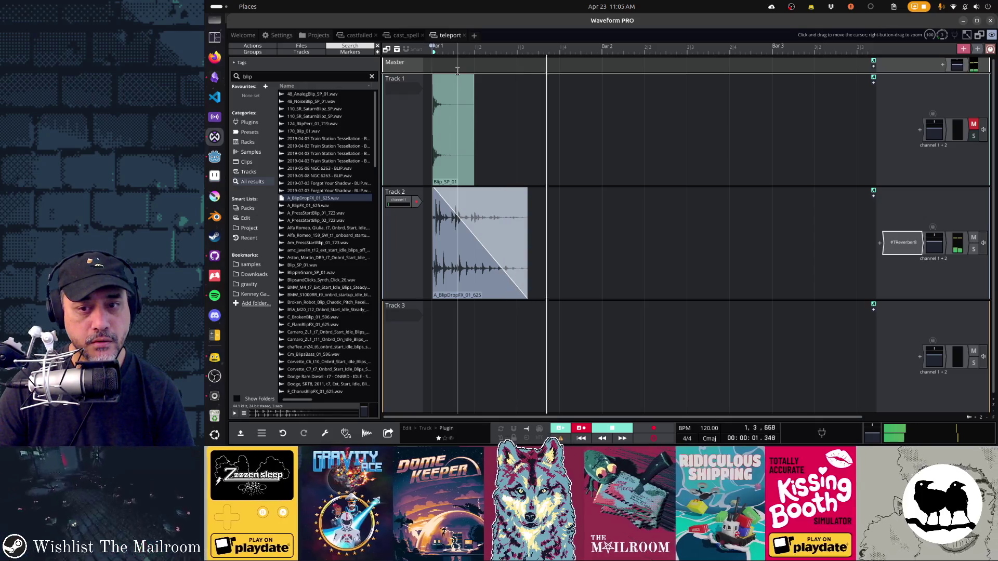
key("space")
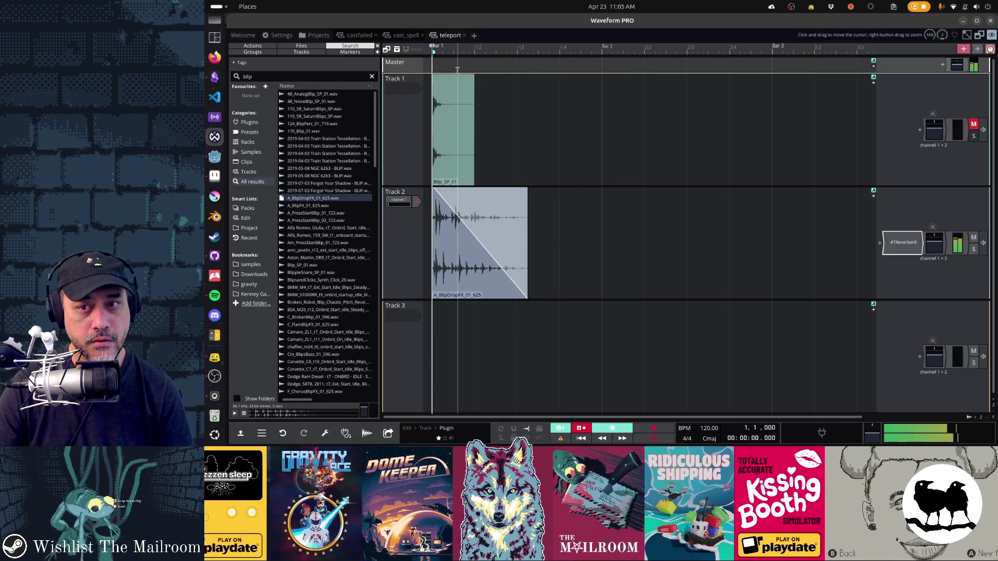
key("space")
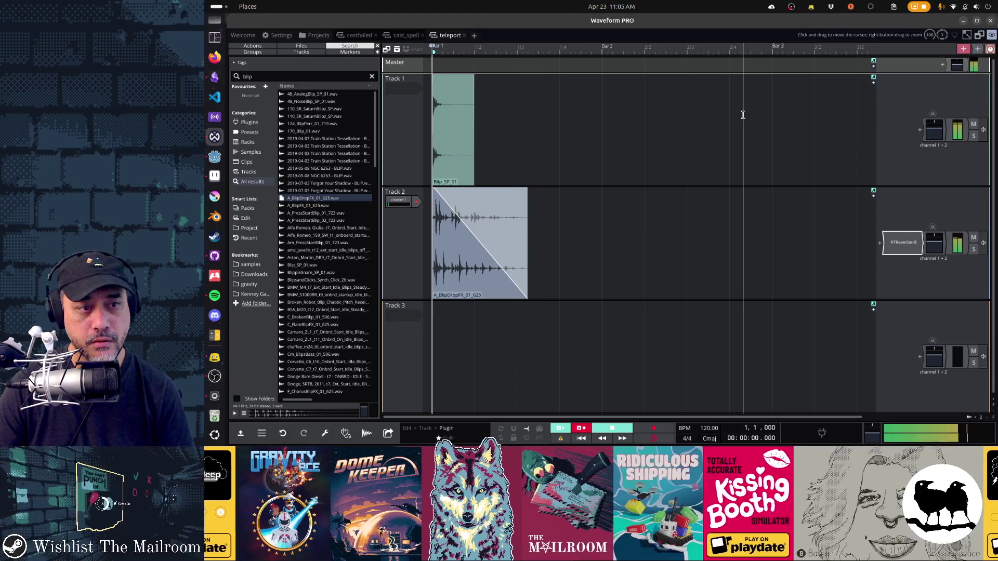
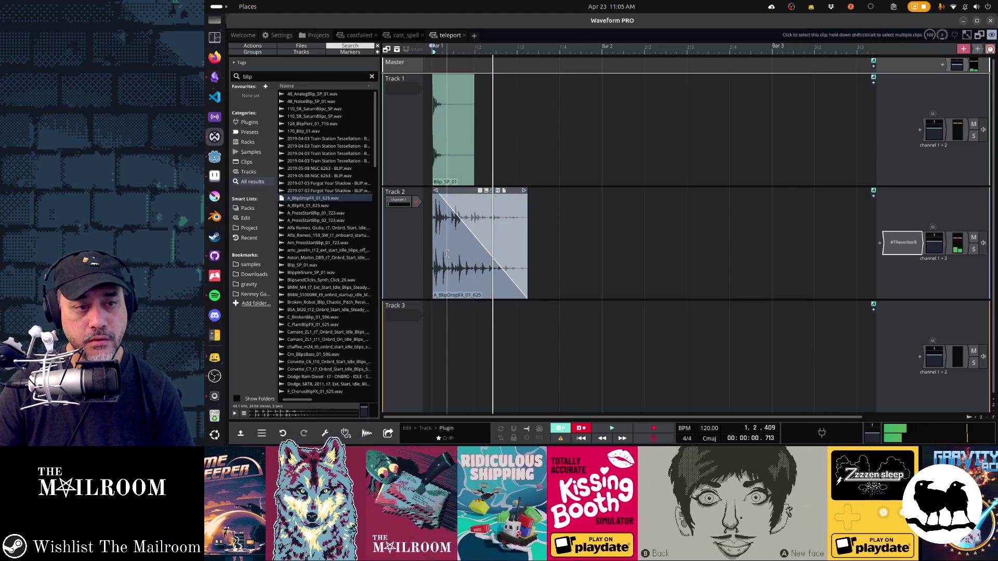
Split the A_BlipDropFX_01_625 clip on Track 2 just after its start
left_click_drag(450, 254, 430, 254)
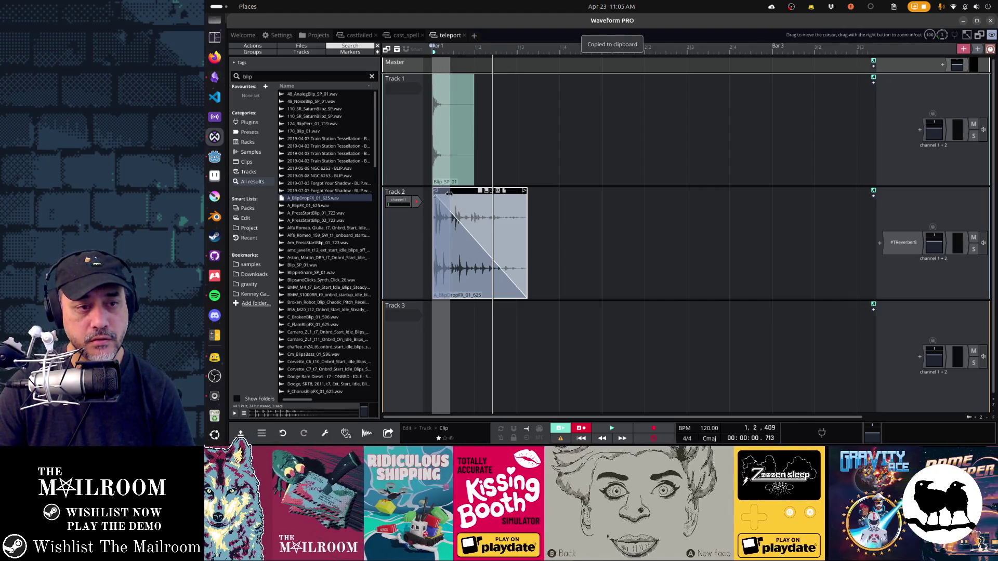
left_click_drag(454, 194, 451, 201)
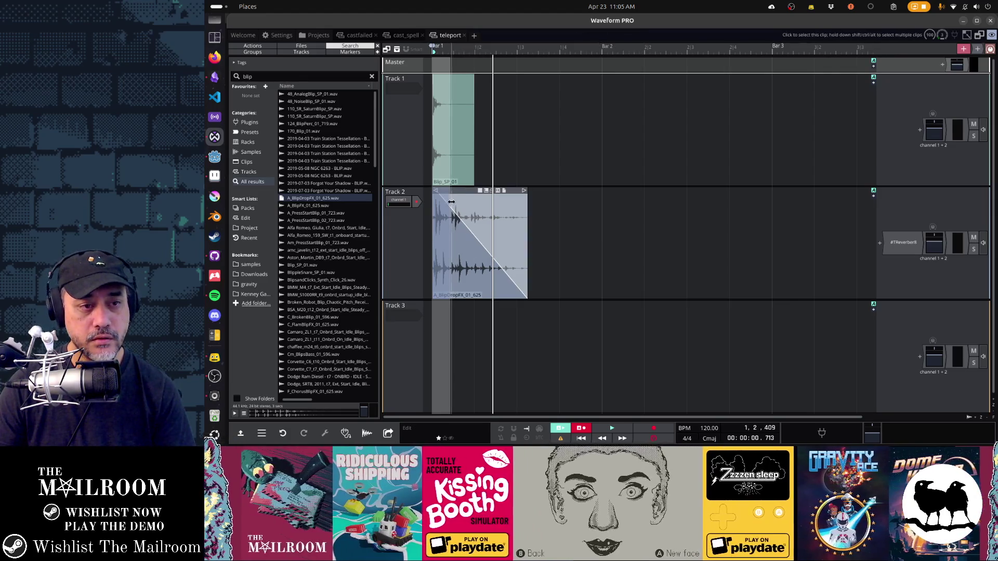
left_click(578, 208)
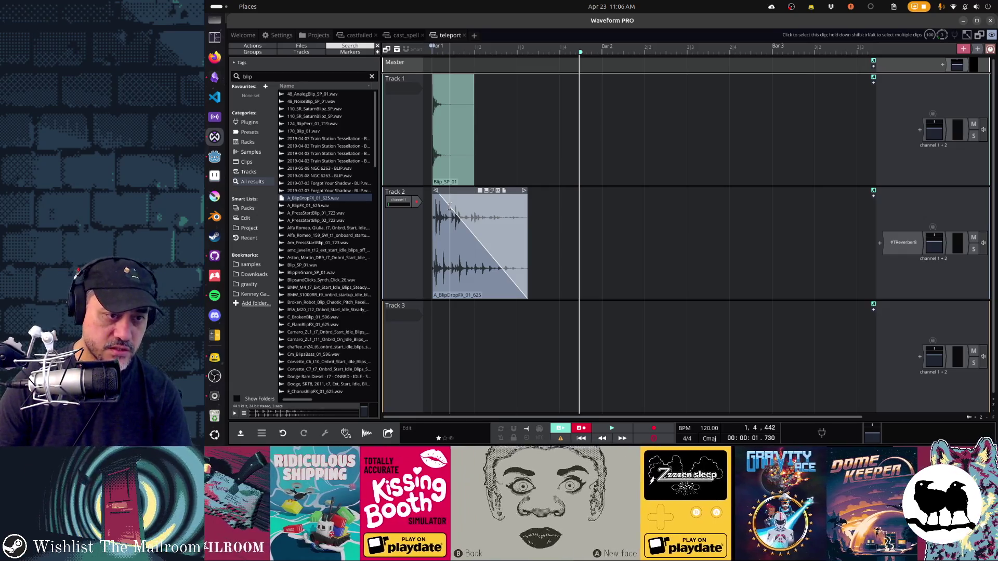
left_click(450, 208)
key("s")
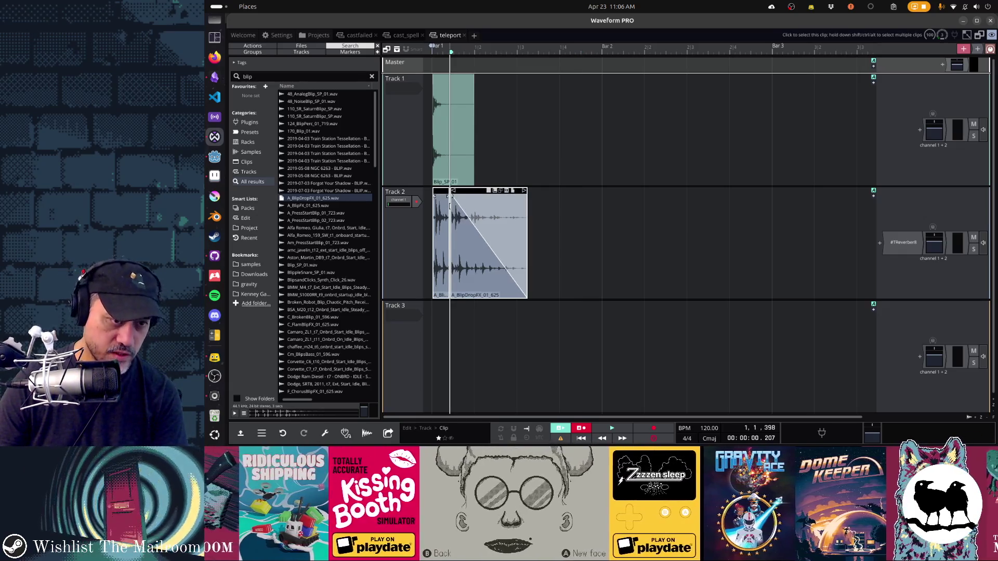
Copy the short front piece to the start of Track 3 and audition the result
left_click(441, 192)
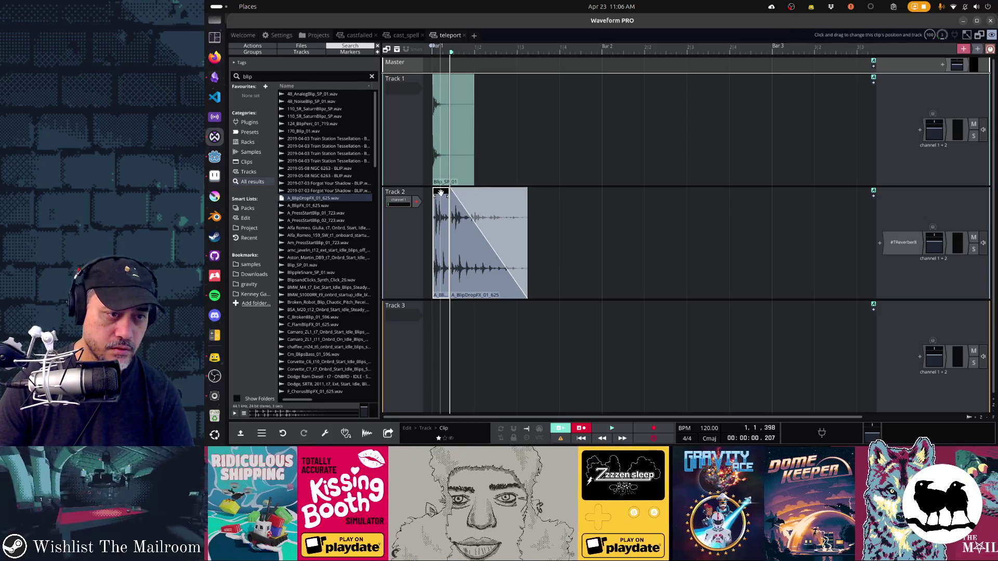
key("ctrl+c")
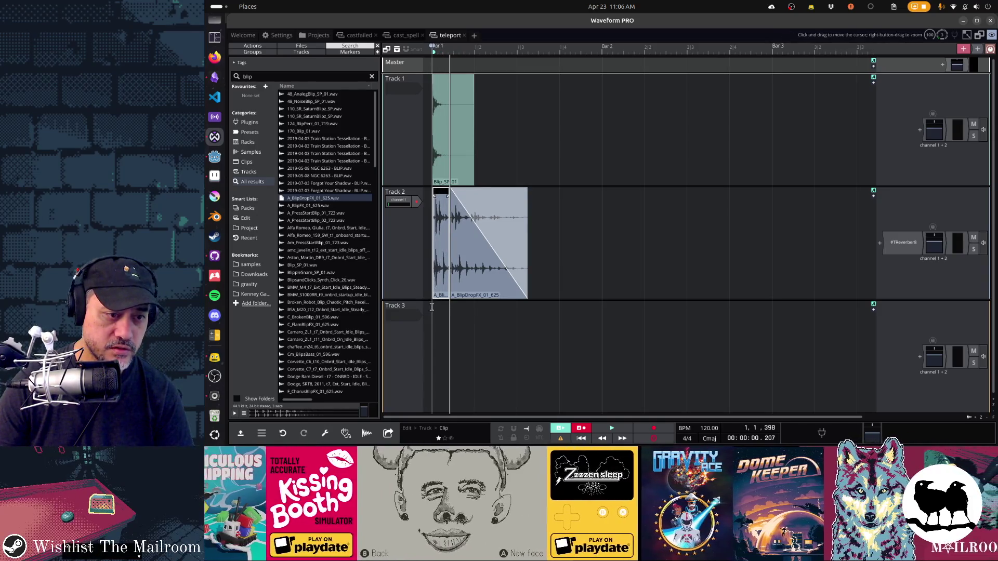
left_click(430, 312)
key("ctrl+v")
key("space")
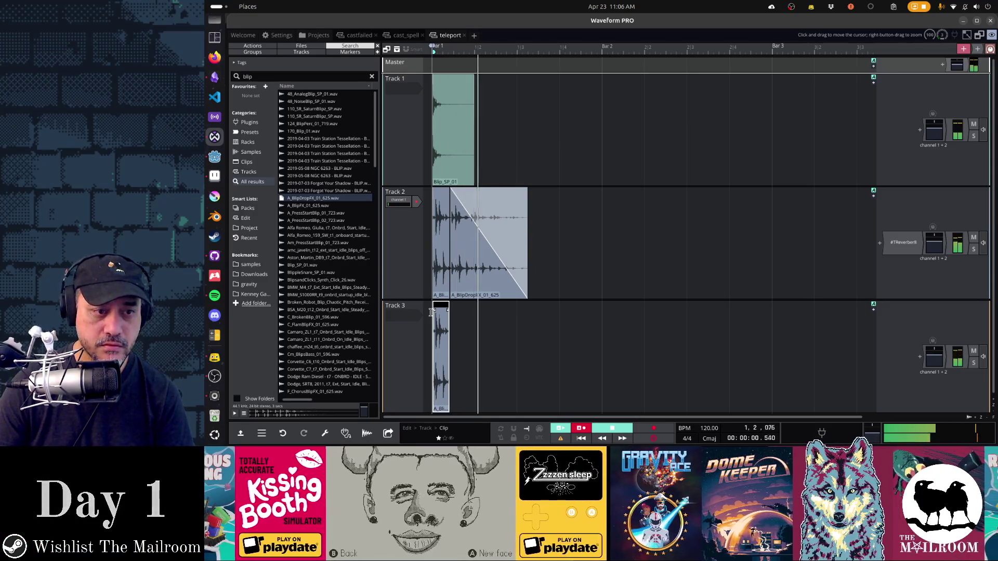
key("space")
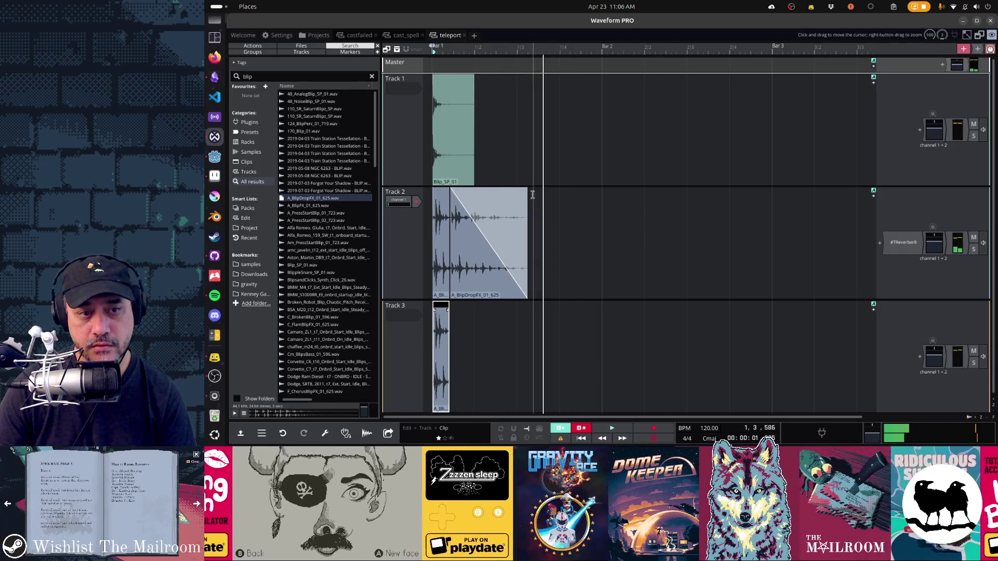
Lengthen the Track 2 clip's end to the right, then trim it back while auditioning
mouse_move(525, 191)
left_click_drag(525, 191, 565, 188)
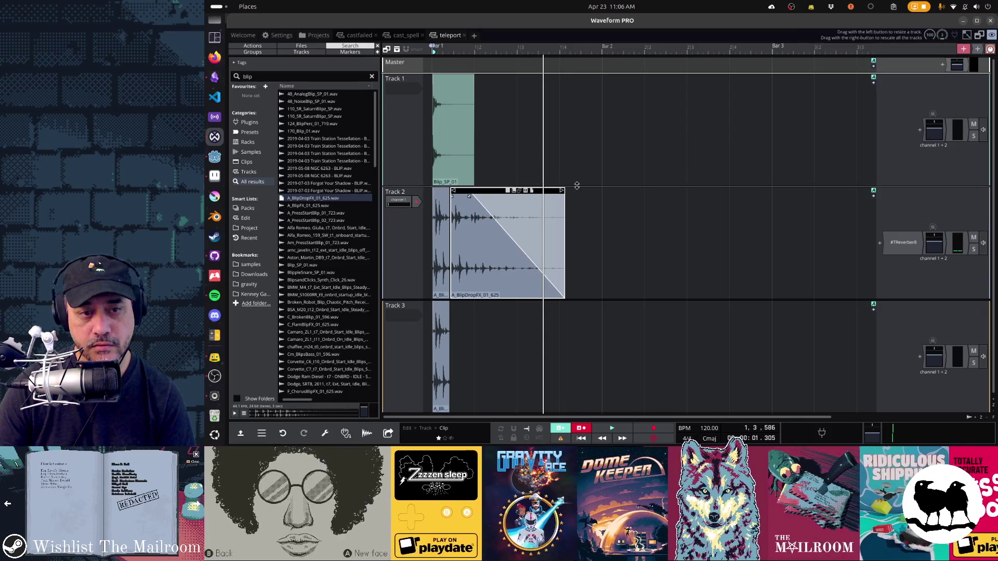
key("space")
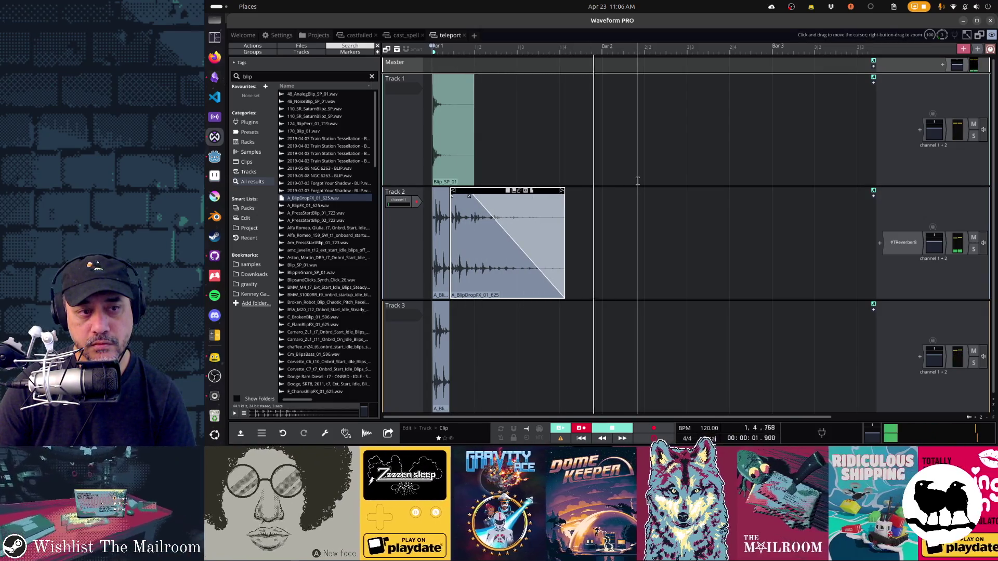
key("space")
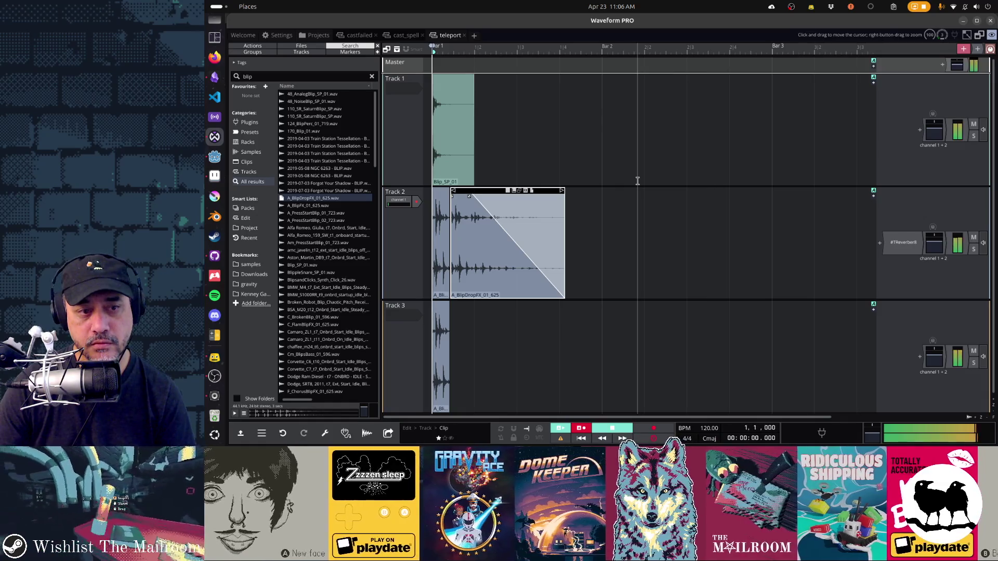
left_click_drag(564, 192, 541, 192)
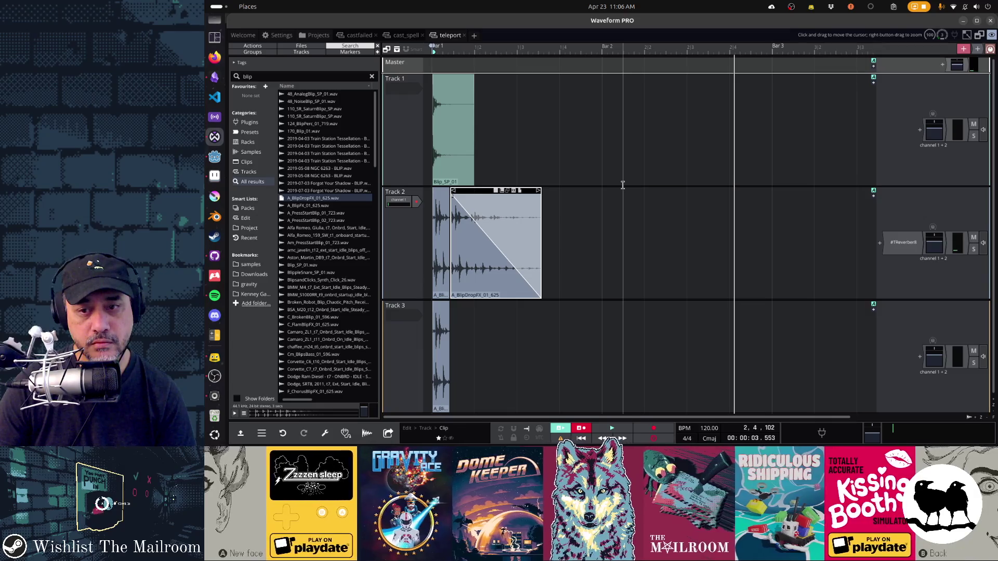
key("space")
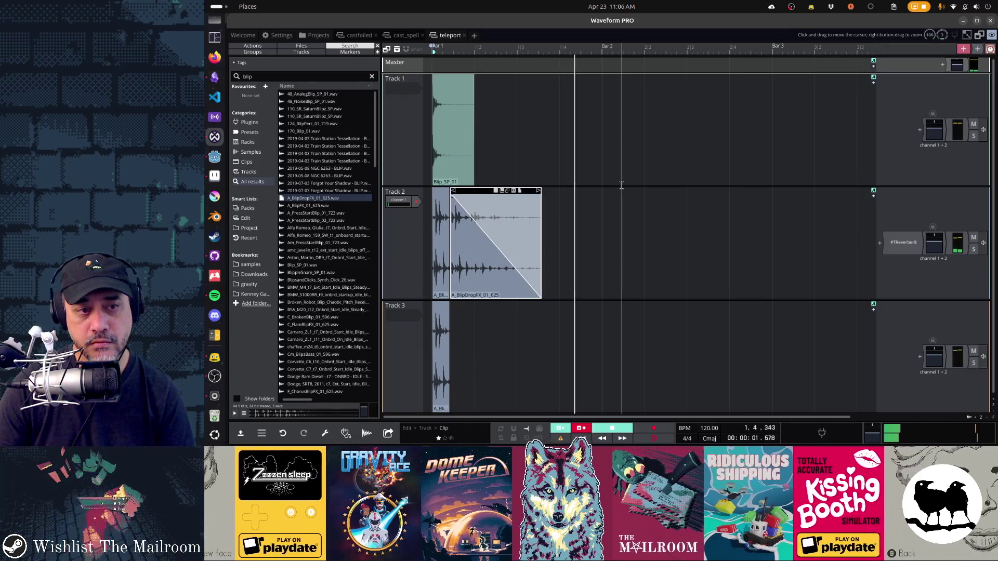
key("space")
left_click(621, 198)
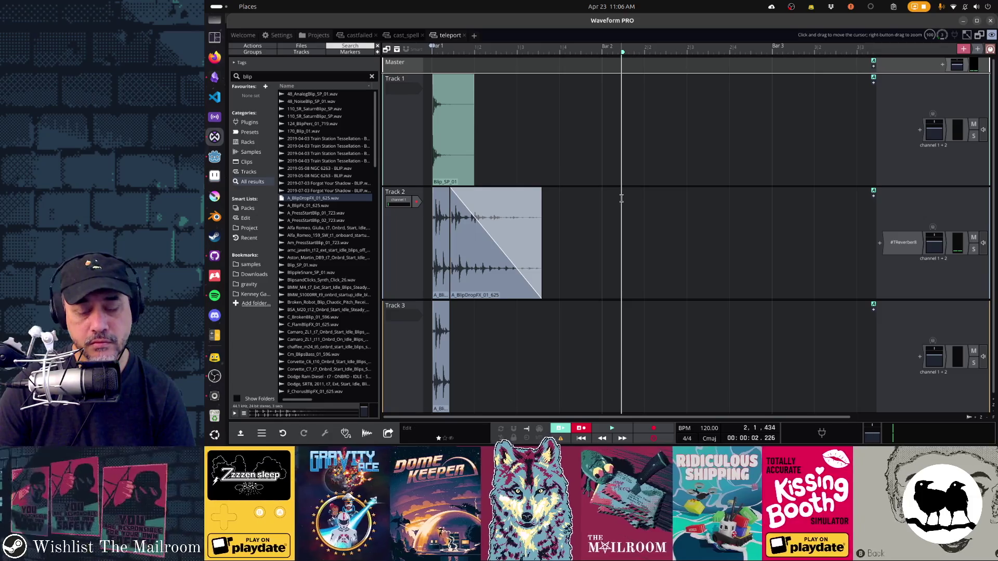
key("space")
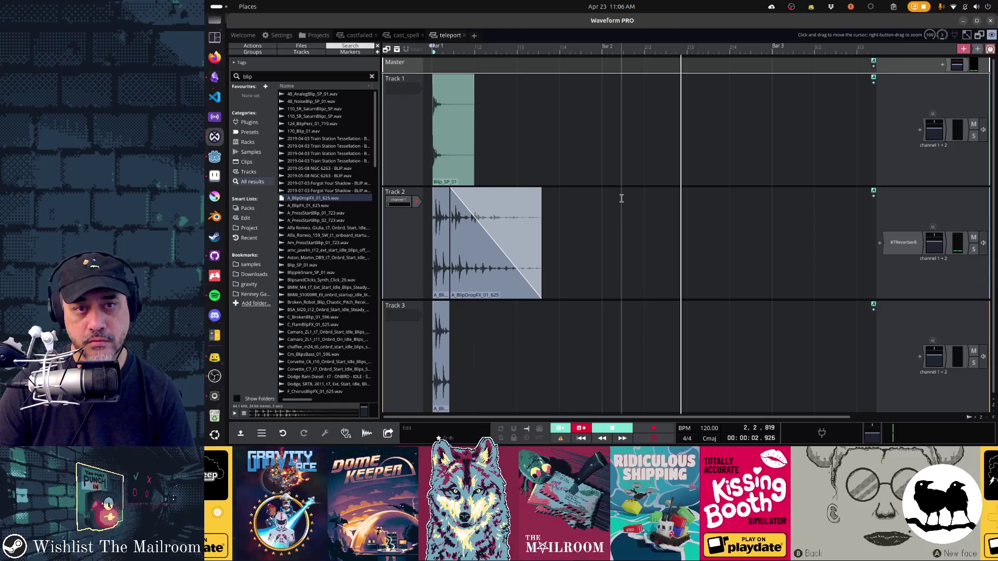
key("space")
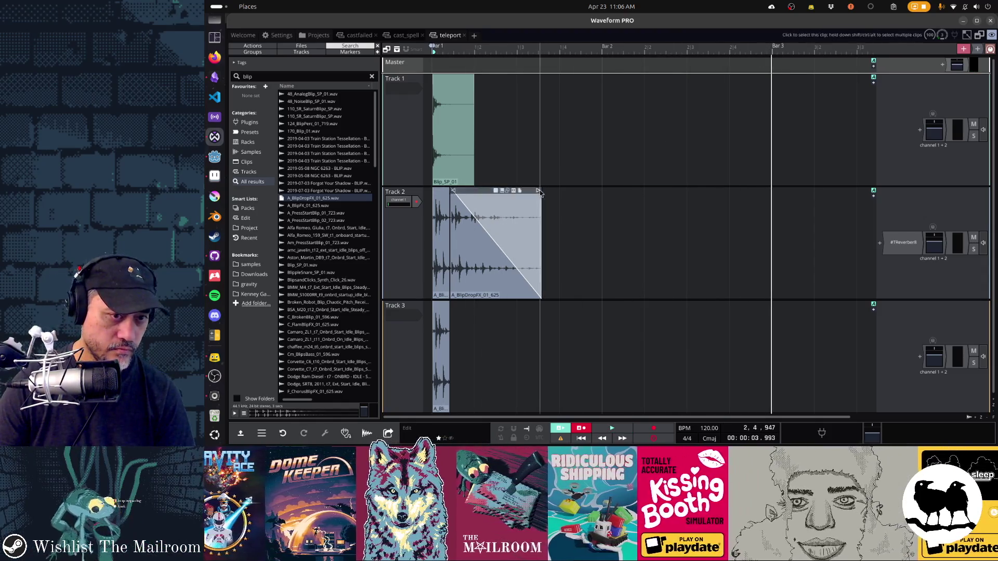
Re-extend the Track 2 clip for a longer fade and play it back
left_click_drag(538, 191, 563, 193)
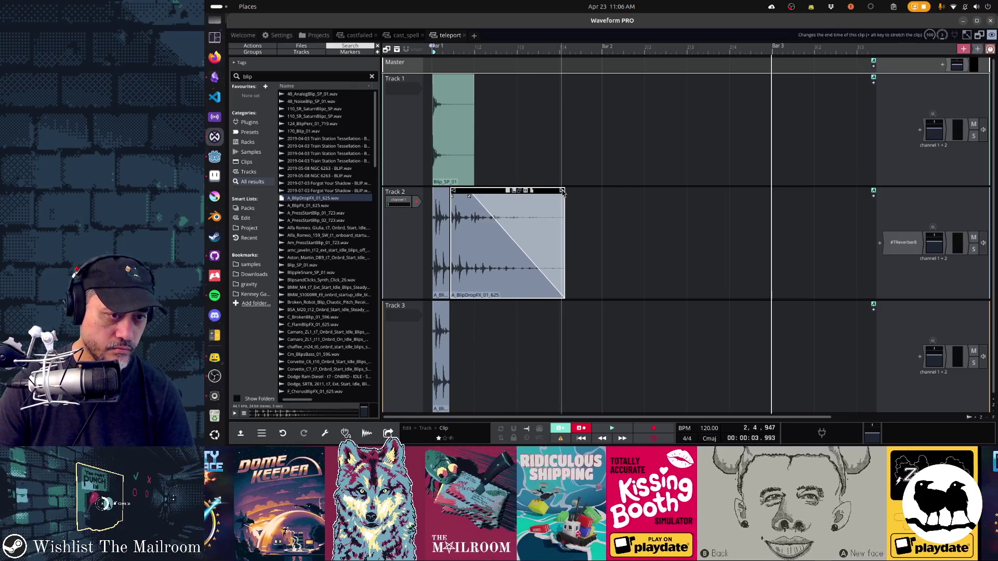
key("space")
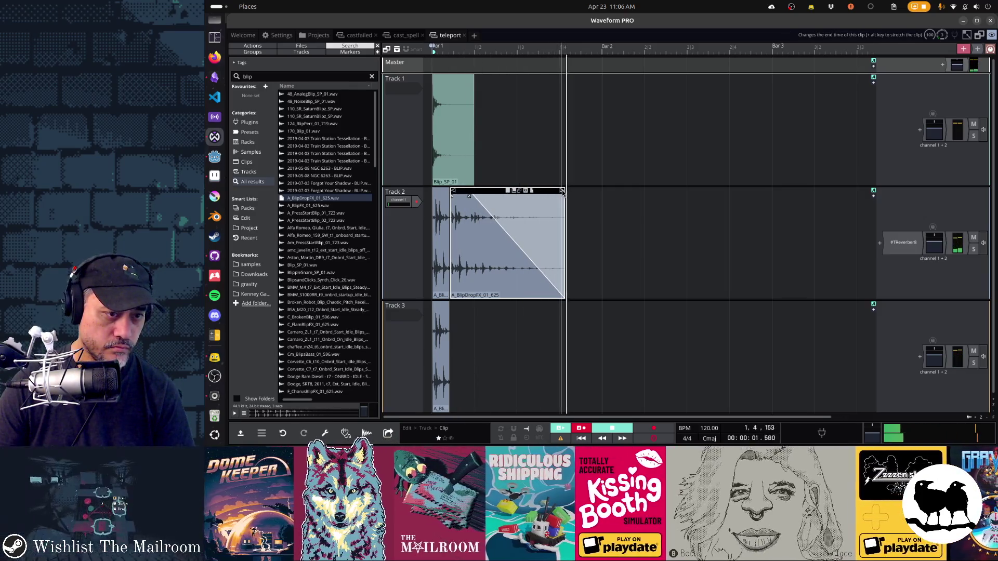
key("space")
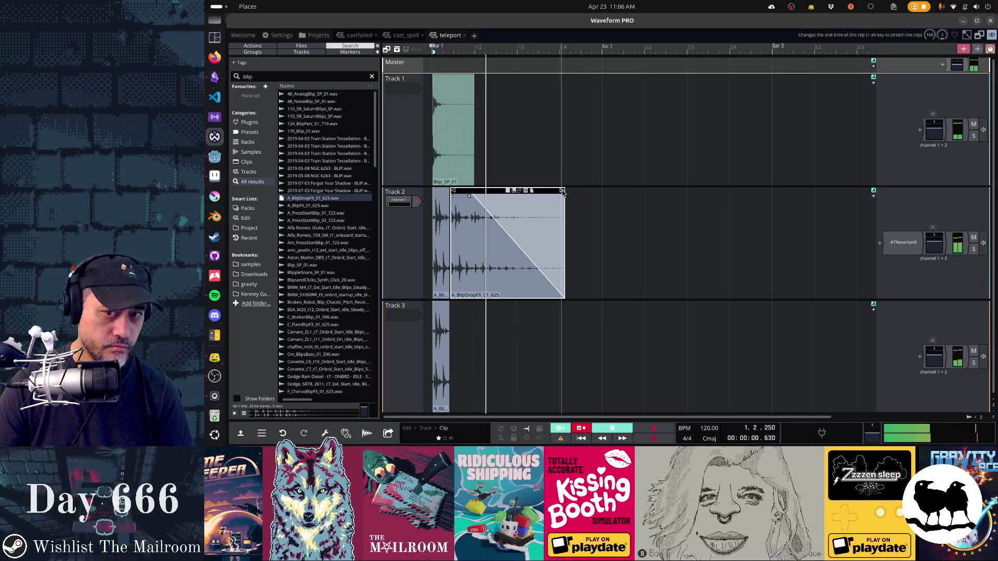
key("space")
Mute Track 1 with the original blip and audition the mix
left_click(974, 125)
key("space")
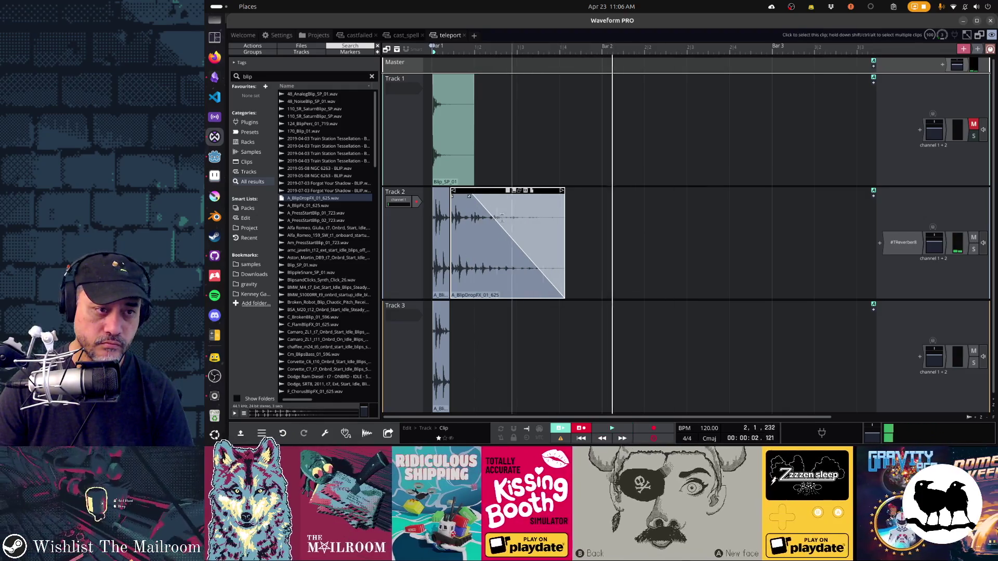
key("space")
Delete the muted Track 1 and play the remaining two tracks
left_click(405, 139)
key("Delete")
key("space")
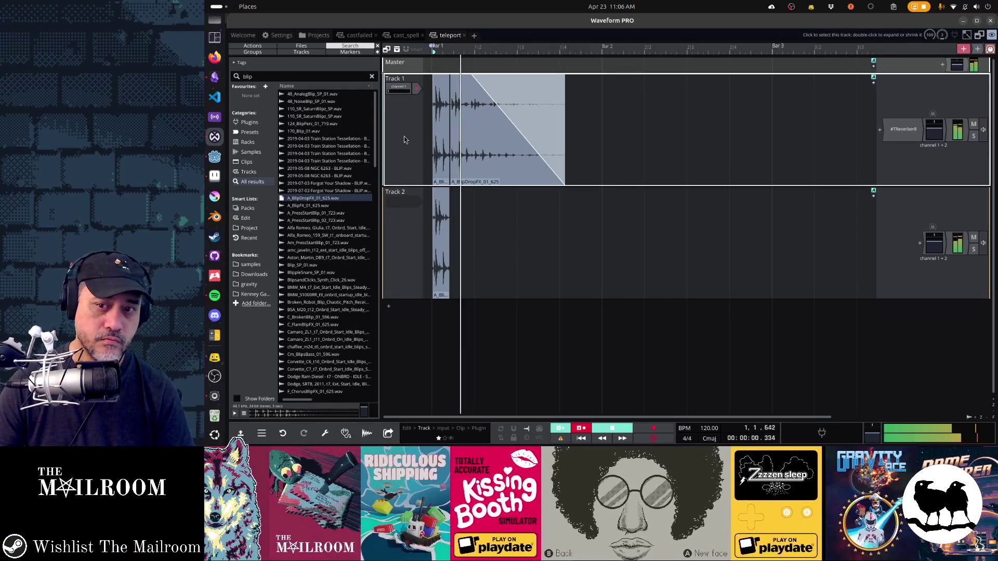
key("space")
key("space")
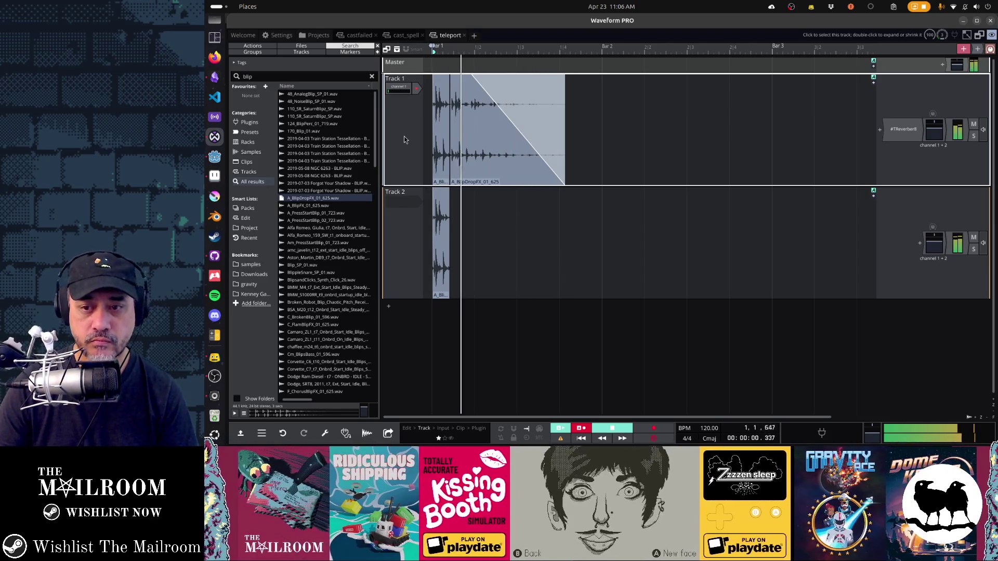
left_click(235, 412)
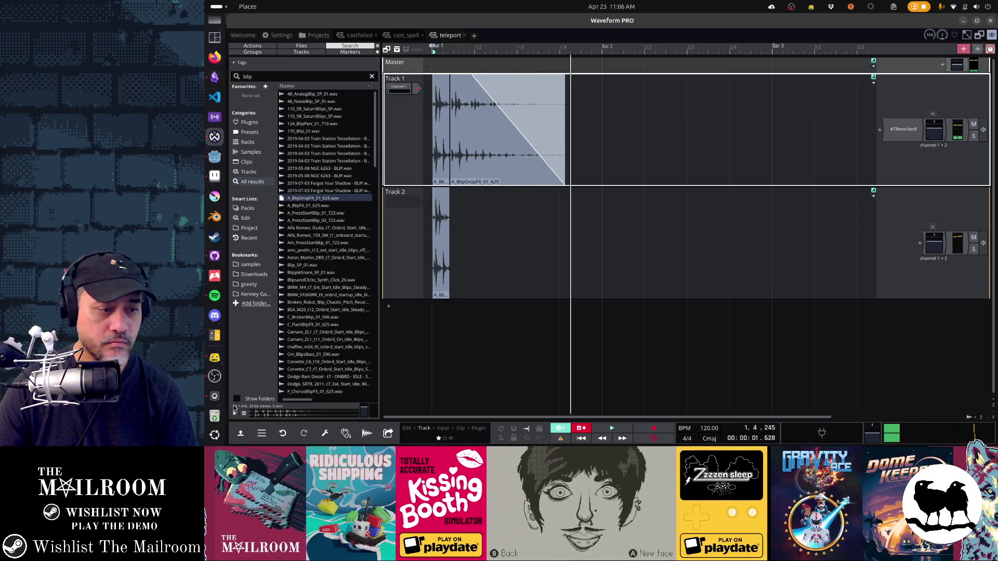
Render the teleport sound to the file teleport Export 1.ogg
left_click(261, 433)
mouse_move(269, 305)
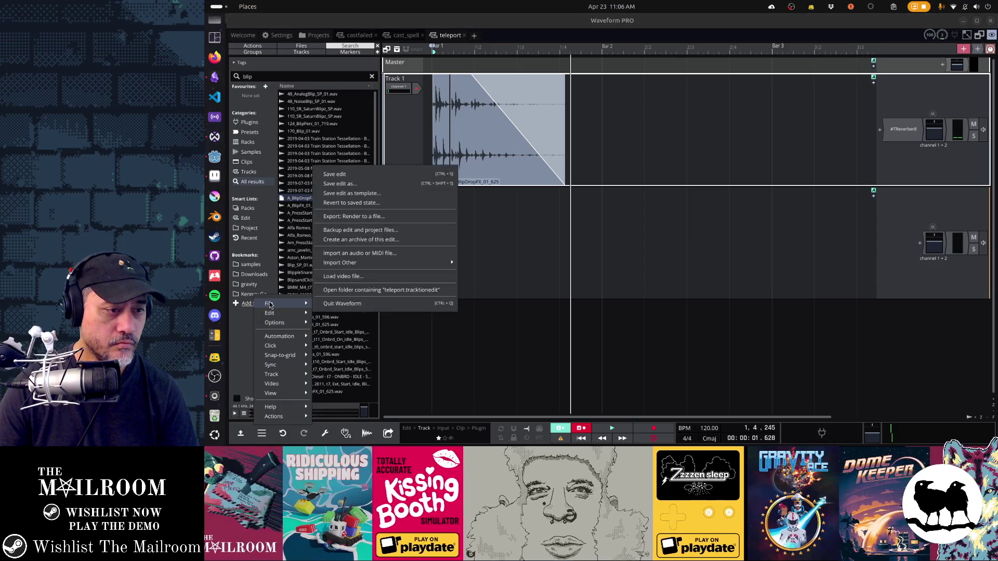
left_click(357, 218)
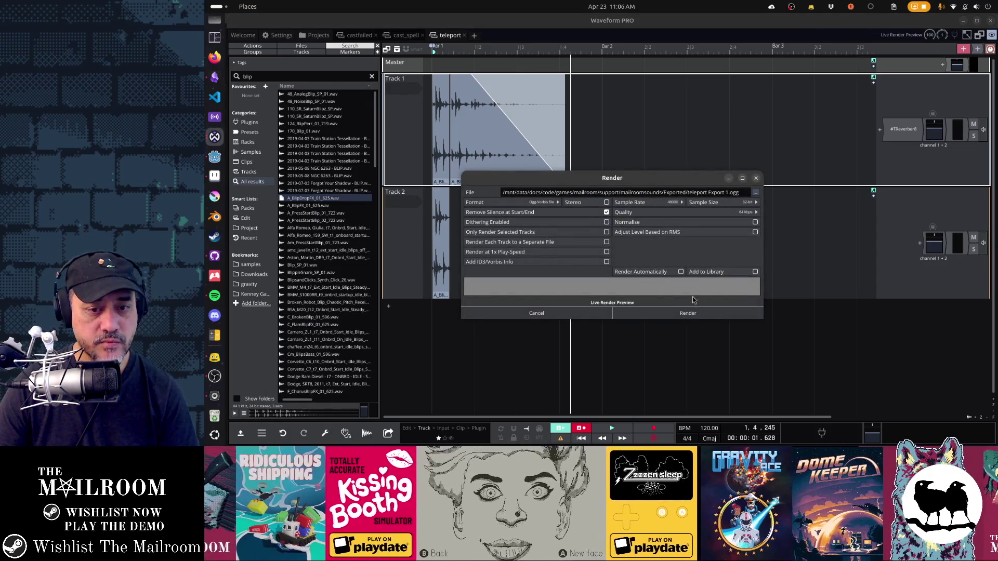
left_click(689, 312)
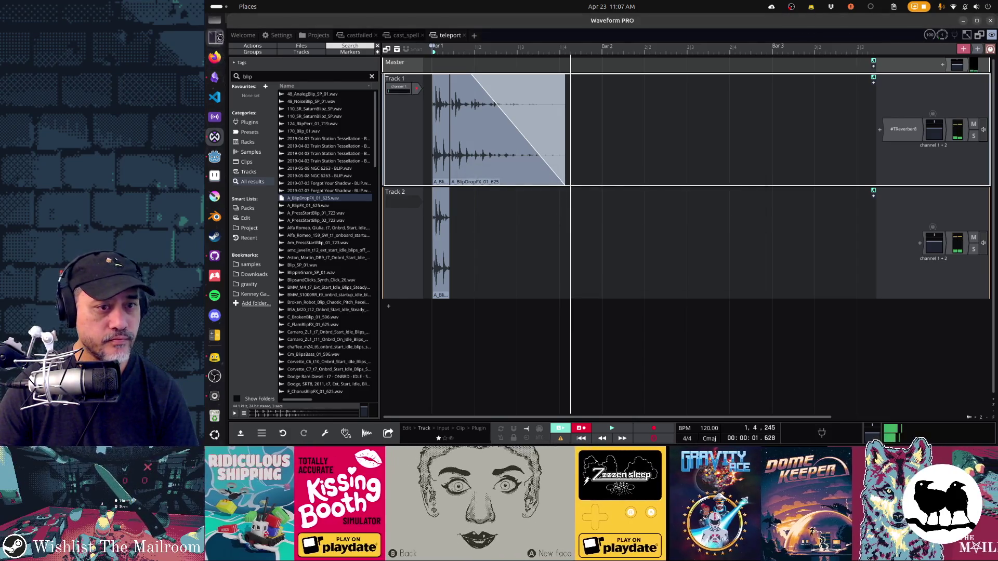
key("ctrl+alt+t")
type("cd mailroo")
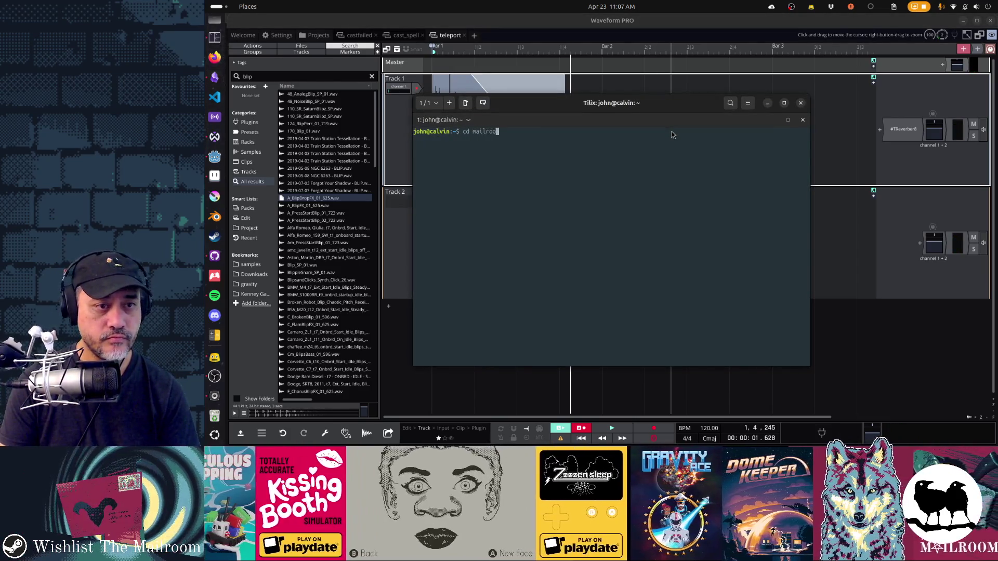
From the mailroom folder, run support/movefiles to install the export as teleport.ogg
key("Tab")
key("Return")
type("support/movefiles")
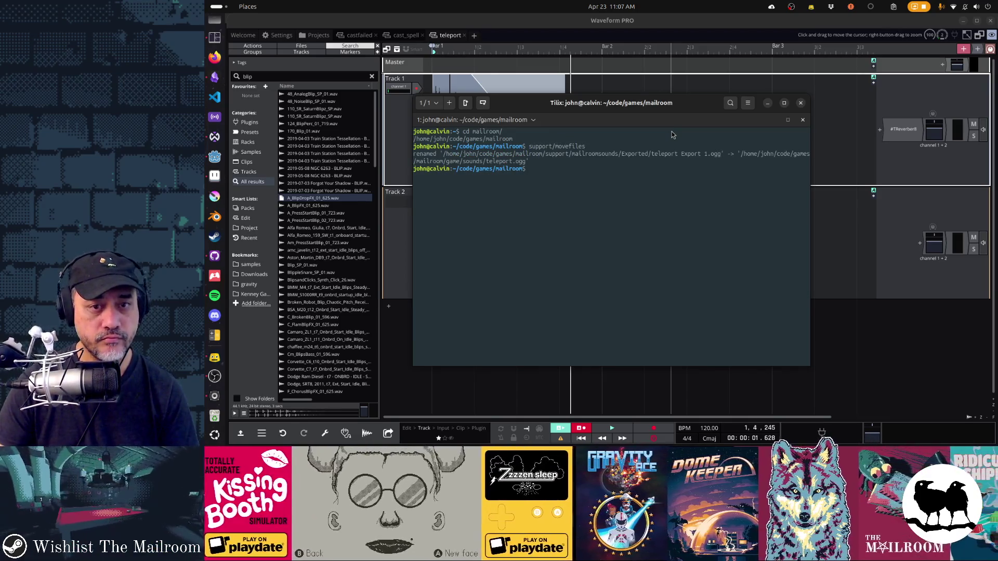
left_click(213, 159)
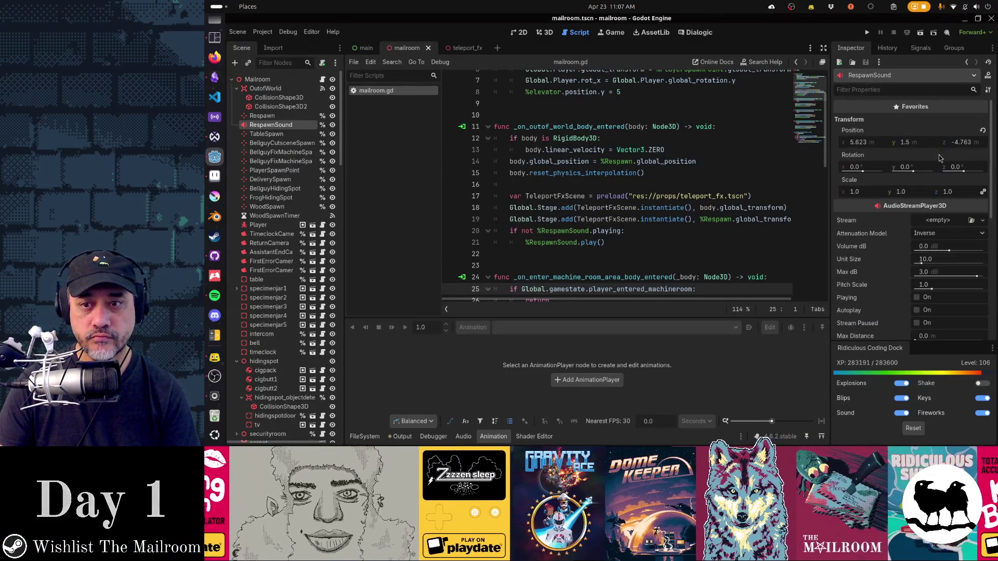
Quick Load teleport.ogg into RespawnSound's Stream, preview it, and save the scene
left_click(947, 221)
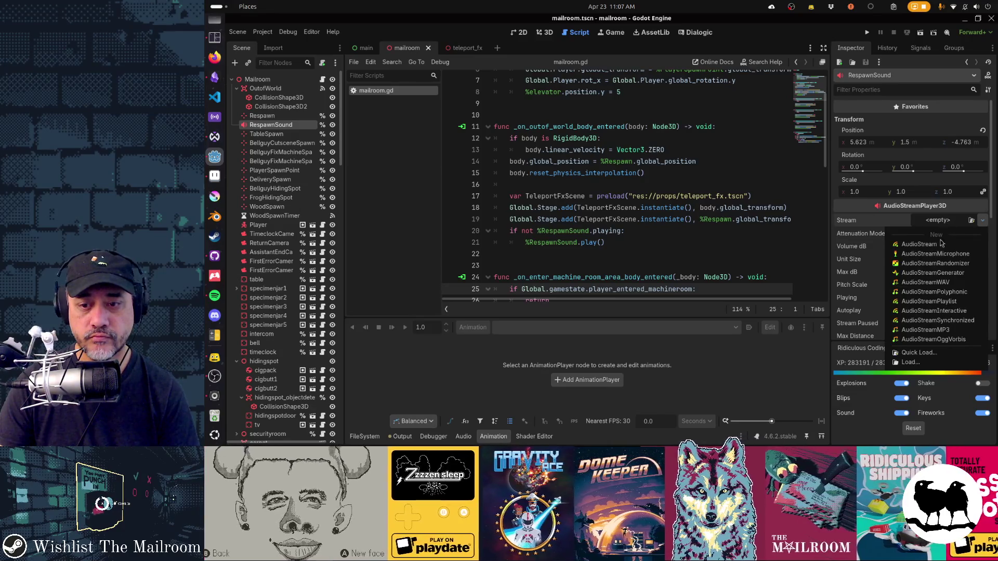
left_click(918, 352)
type("teleport")
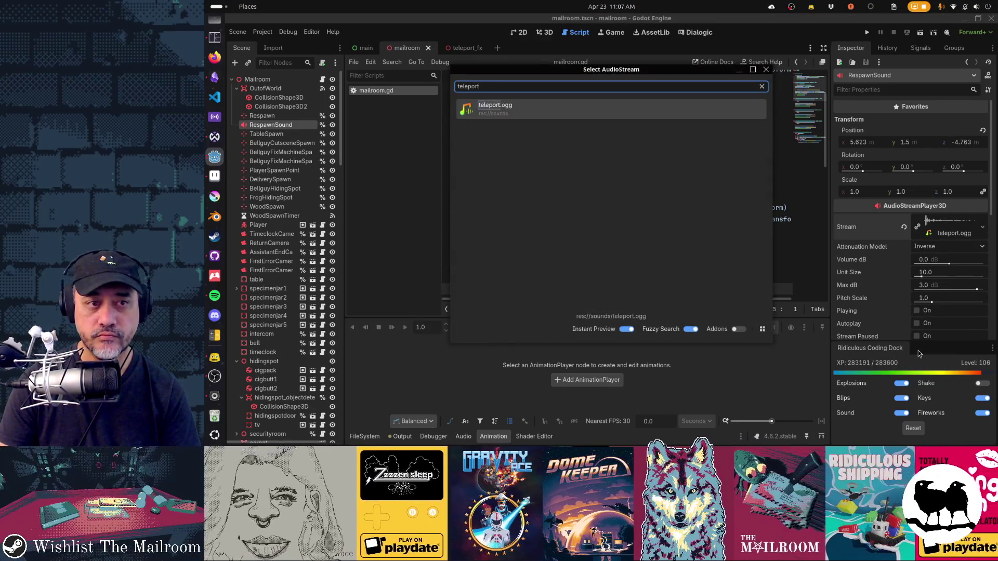
key("Return")
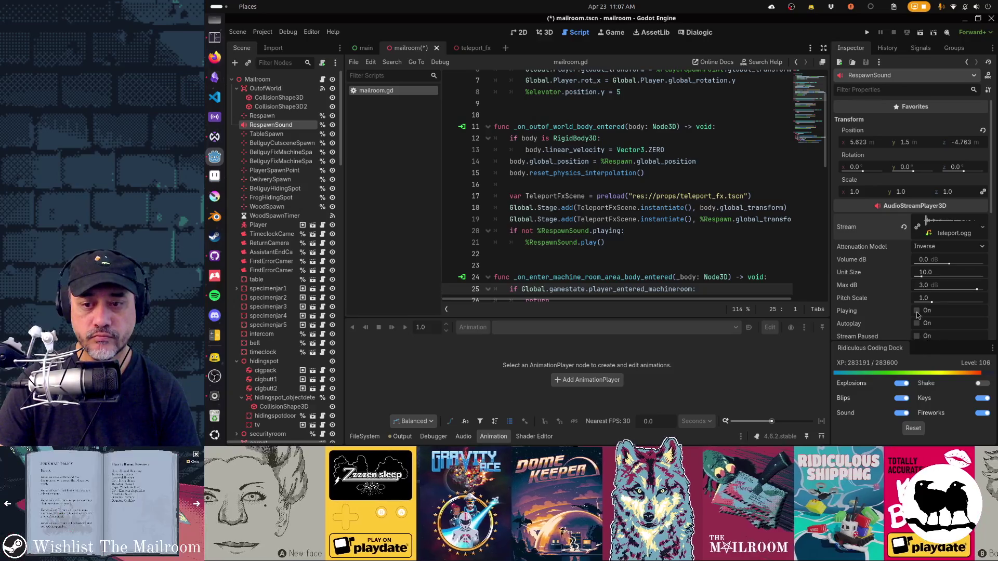
left_click(917, 311)
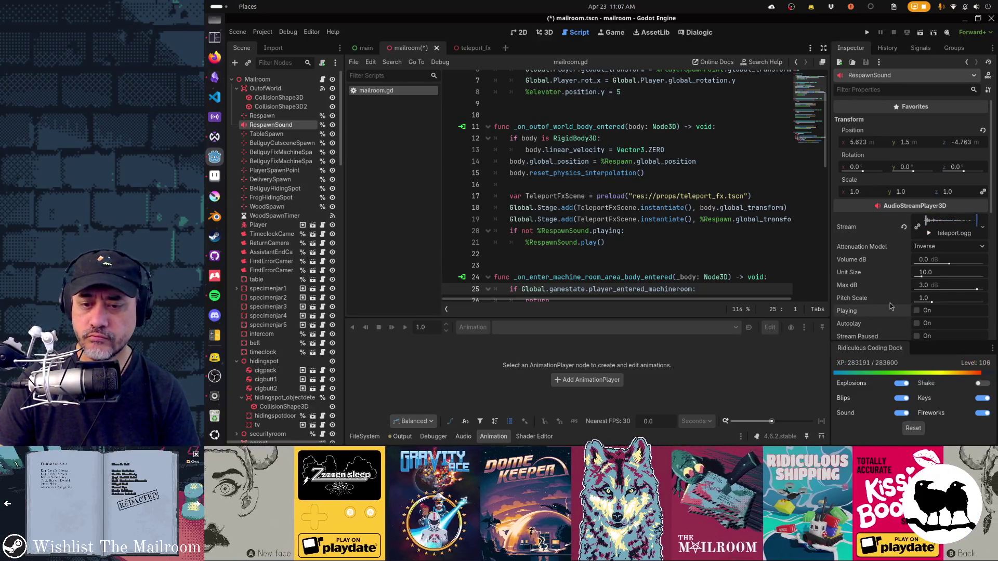
scroll(890, 306, "down", 5)
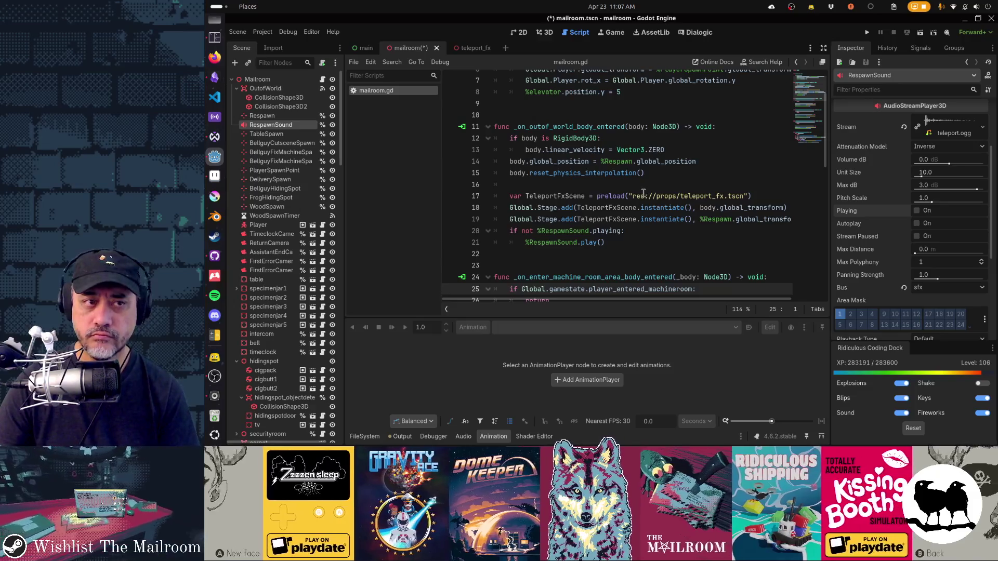
key("ctrl+s")
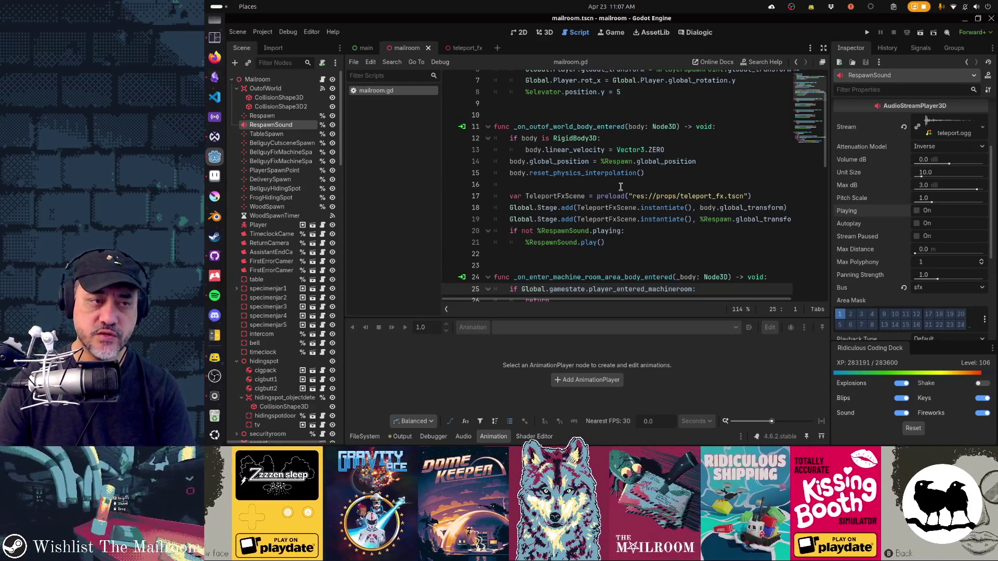
Frame the RespawnSound node in the 3D view and orbit around it by the wall
key("ctrl+F2")
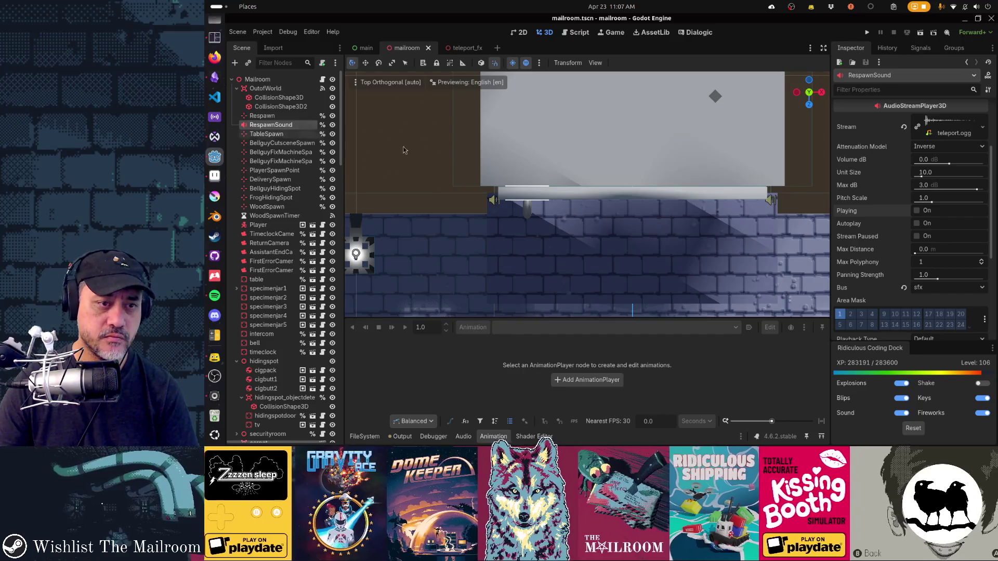
key("f")
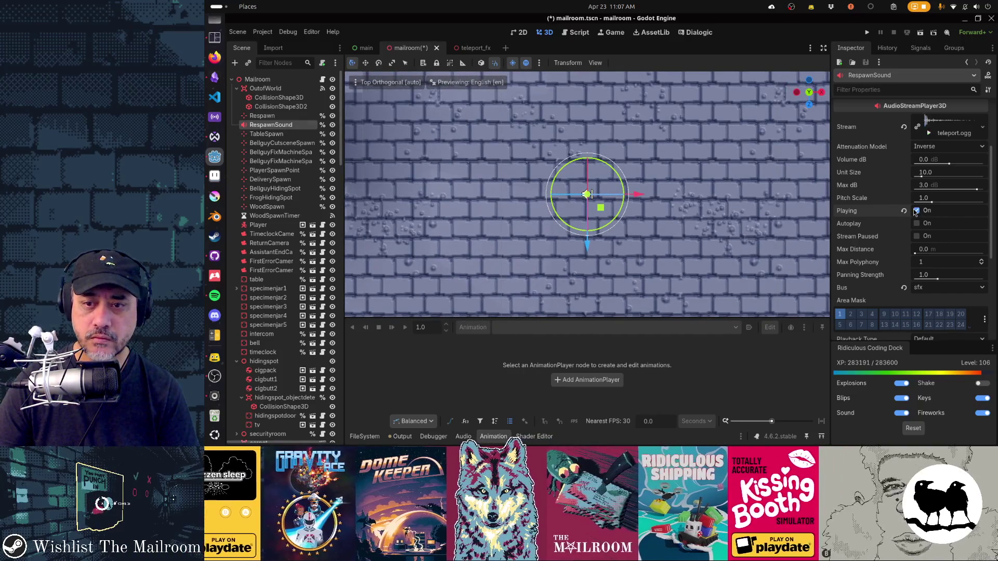
mouse_move(727, 187)
left_mouse_down()
mouse_move(743, 177)
mouse_move(806, 208)
mouse_move(753, 234)
mouse_move(624, 189)
left_mouse_up()
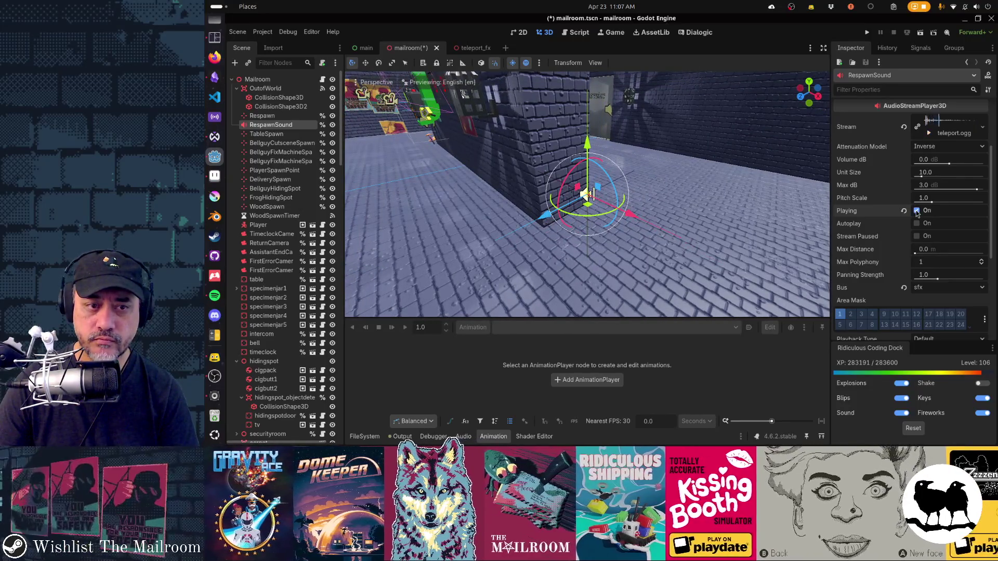
left_click_drag(707, 210, 784, 207)
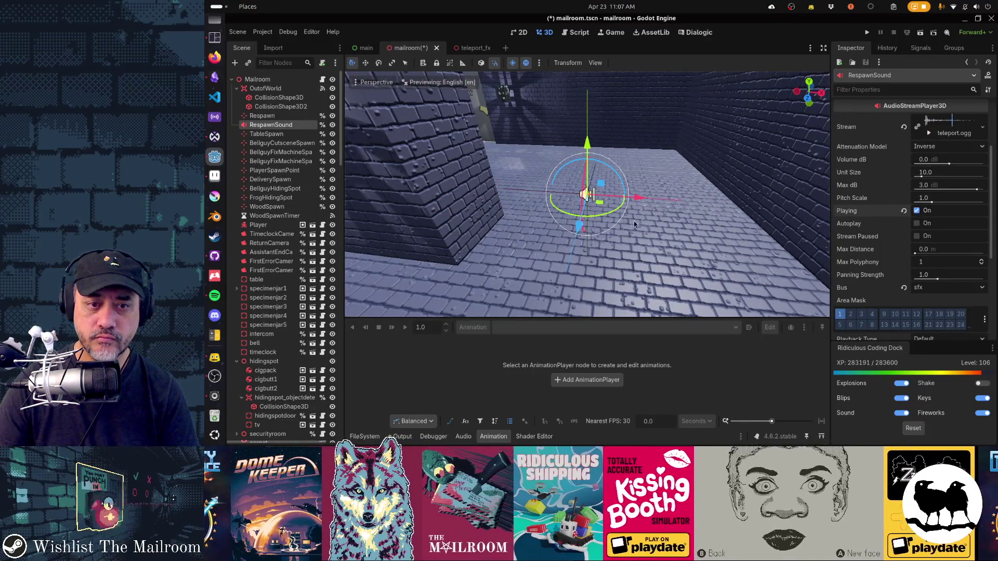
mouse_move(634, 225)
left_mouse_down()
mouse_move(717, 221)
mouse_move(765, 235)
left_mouse_up()
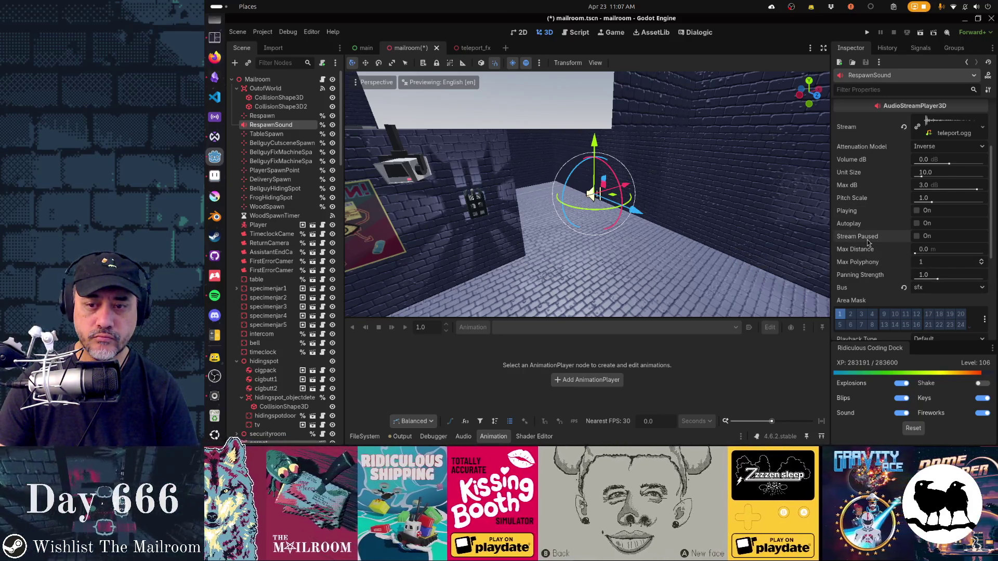
Save the scene, run it with F6, and walk back toward the corridor
key("ctrl+s")
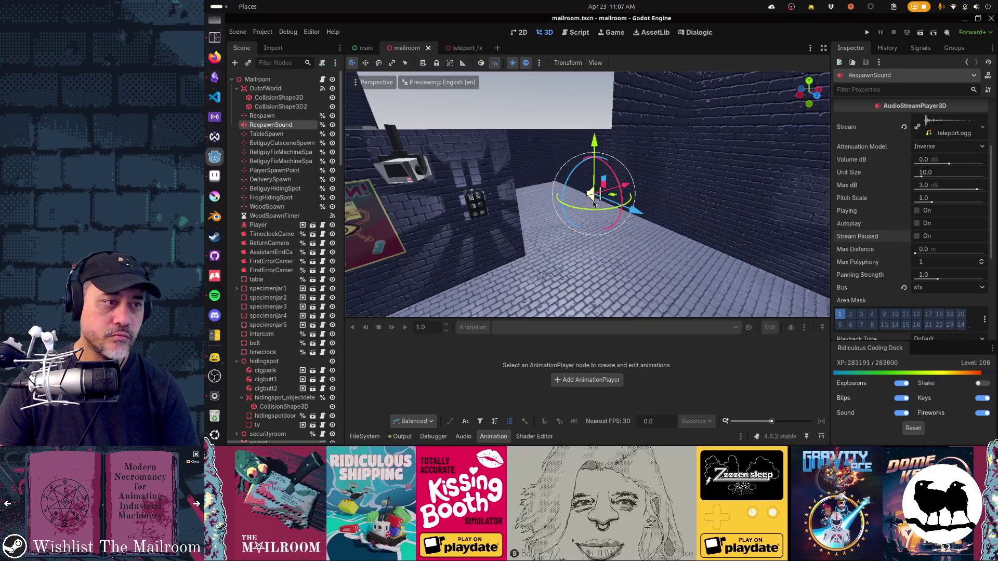
key("F6")
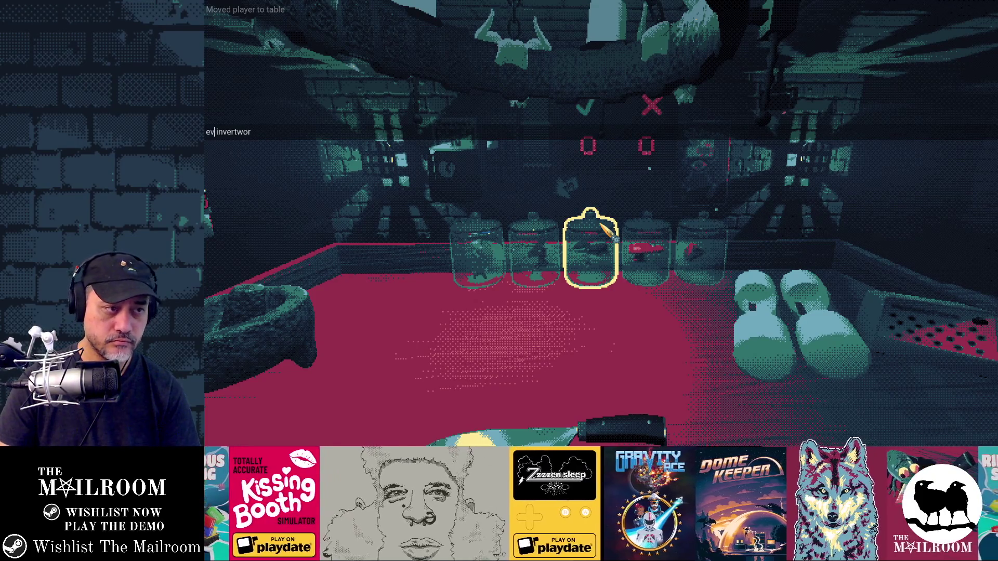
key("Escape")
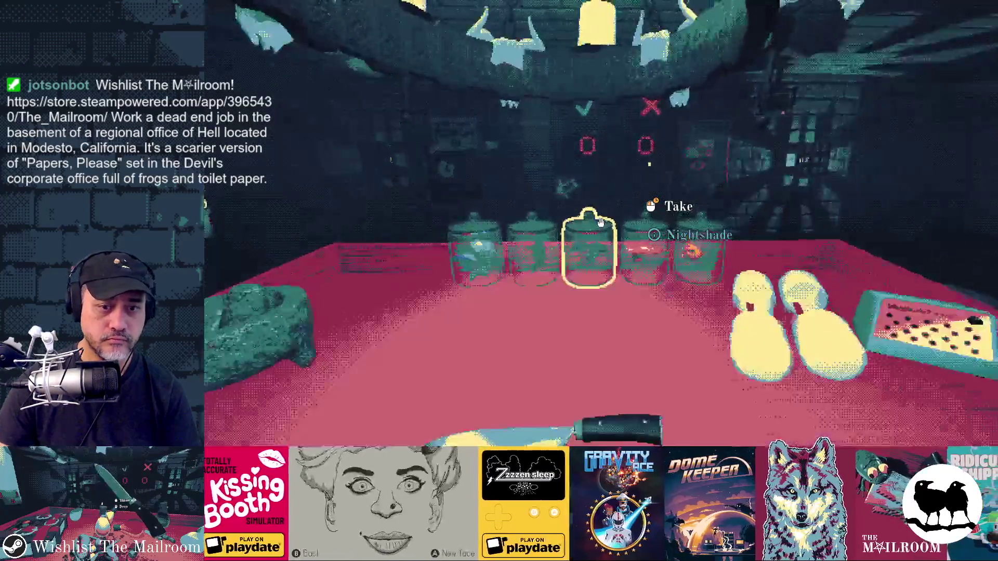
key("s")
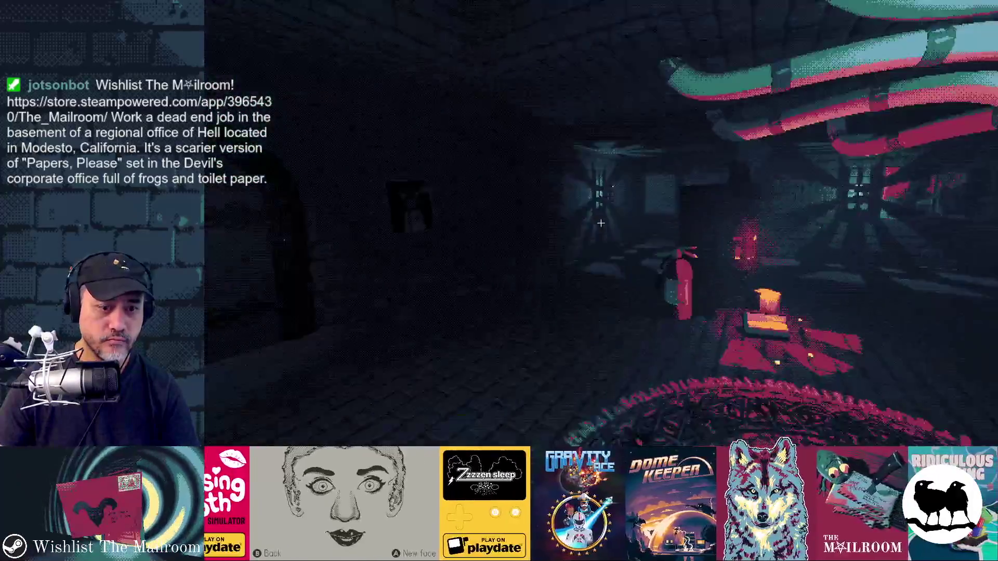
Drop a card and a wood plank into the dark pit, then quit the game
mouse_move(601, 223)
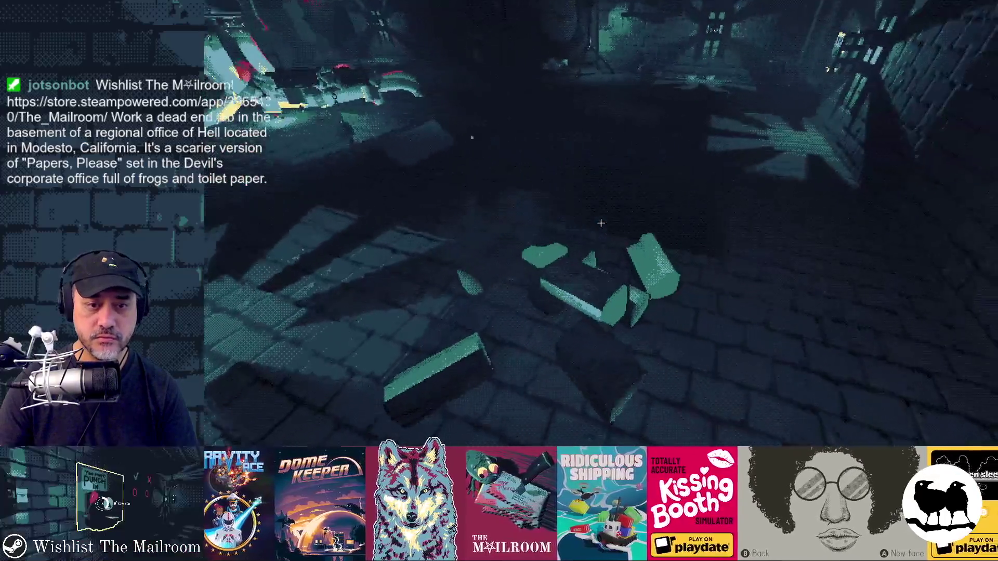
left_click(601, 223)
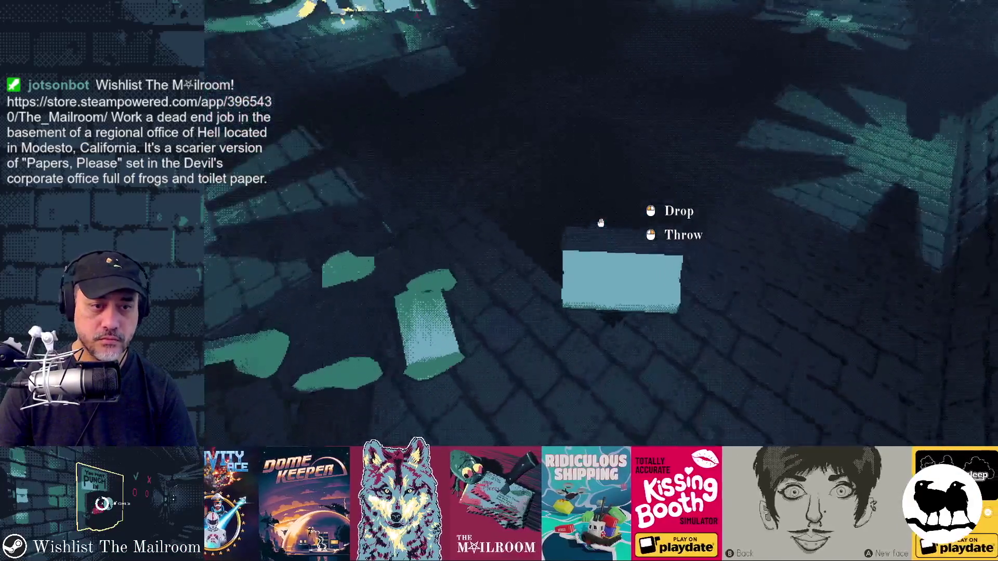
mouse_move(601, 223)
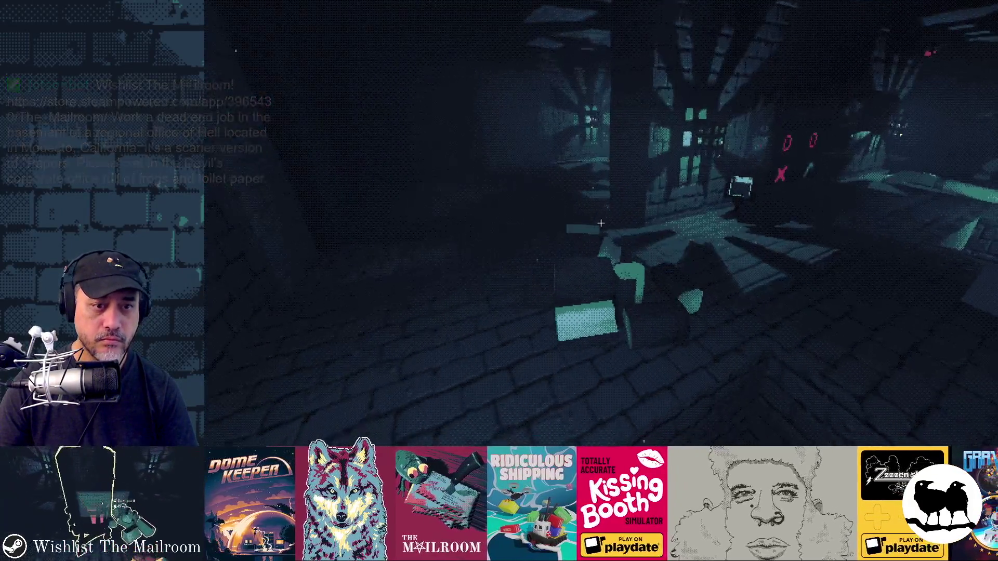
left_click(601, 222)
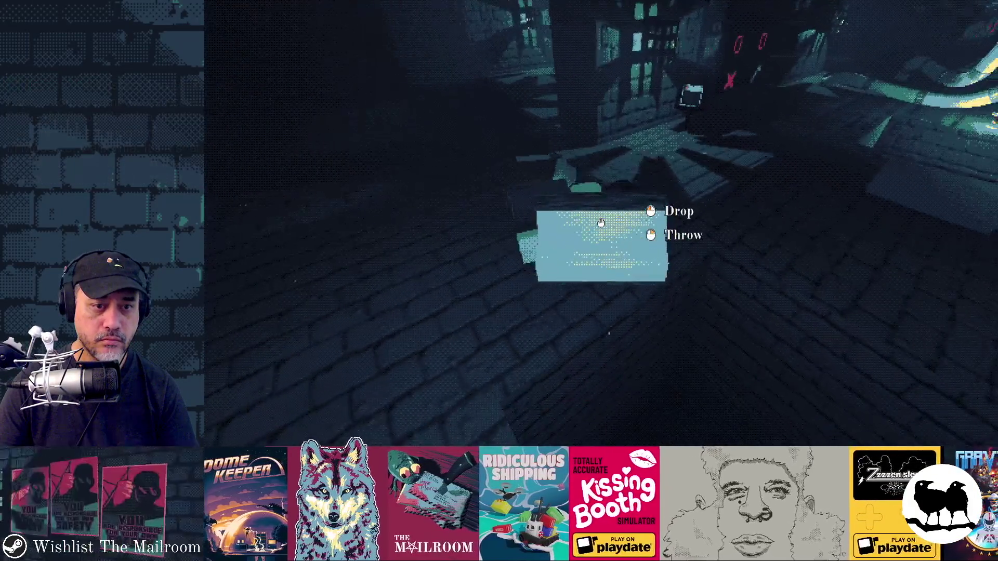
left_click(601, 223)
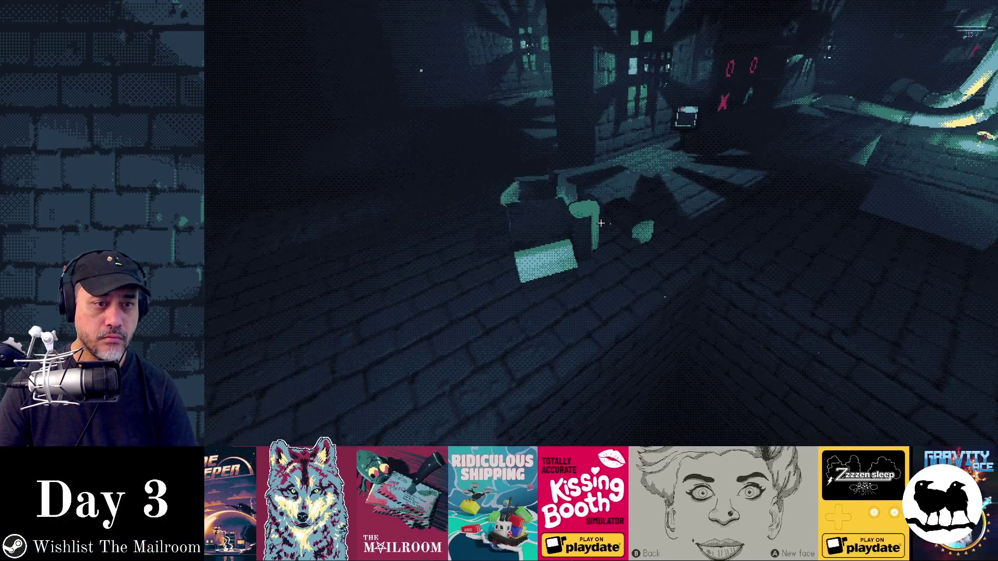
left_click(601, 223)
left_click(601, 223)
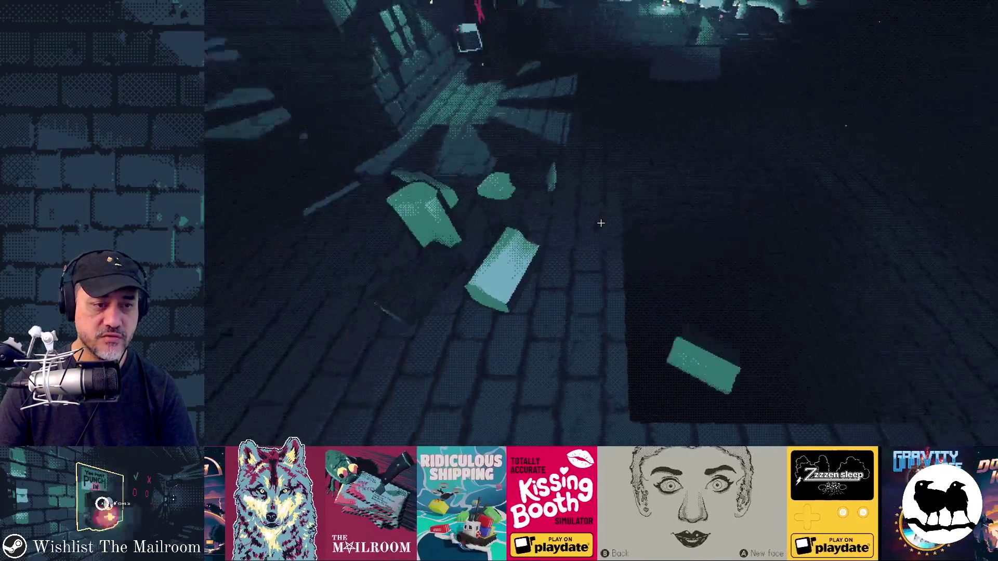
left_click(600, 223)
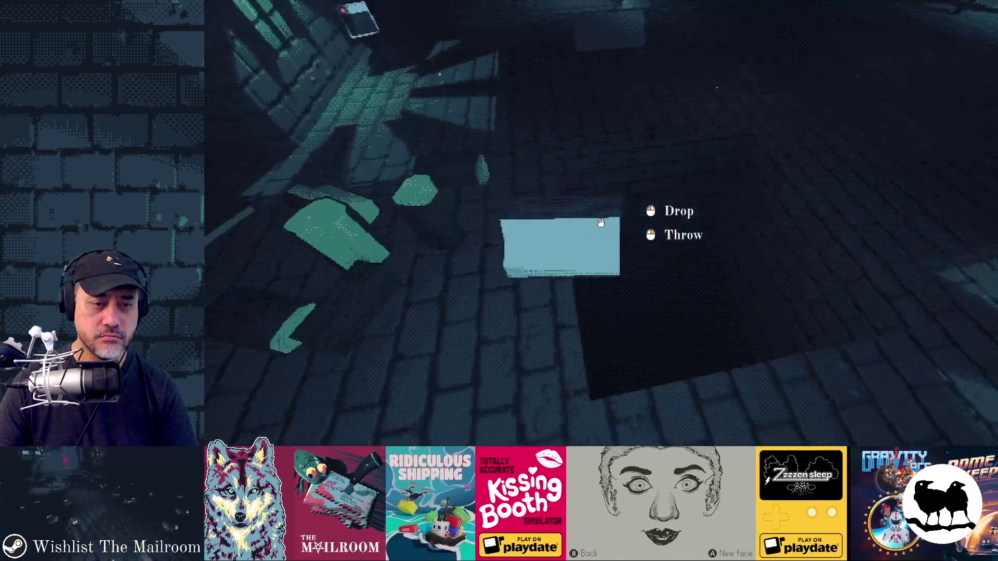
left_click(601, 223)
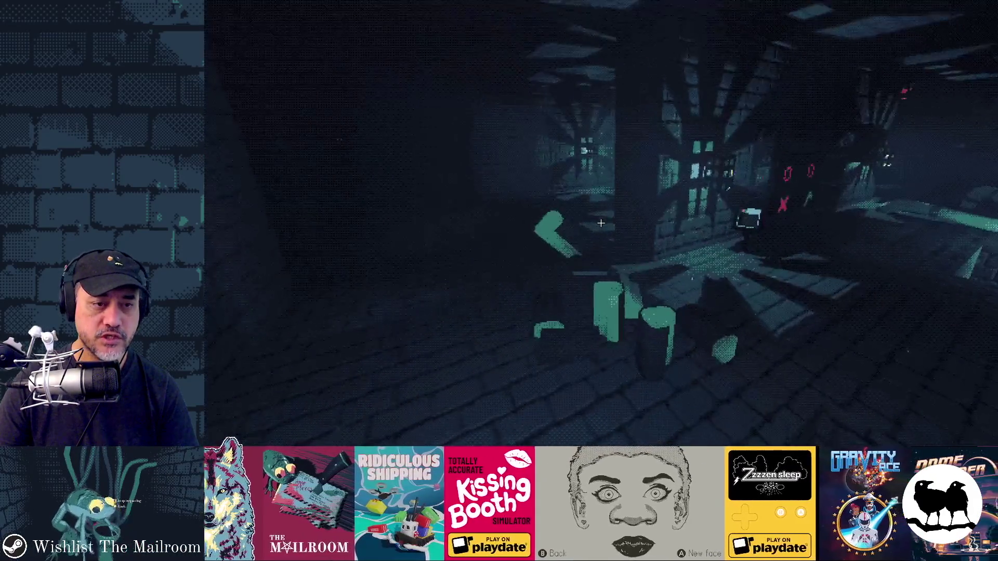
key("F8")
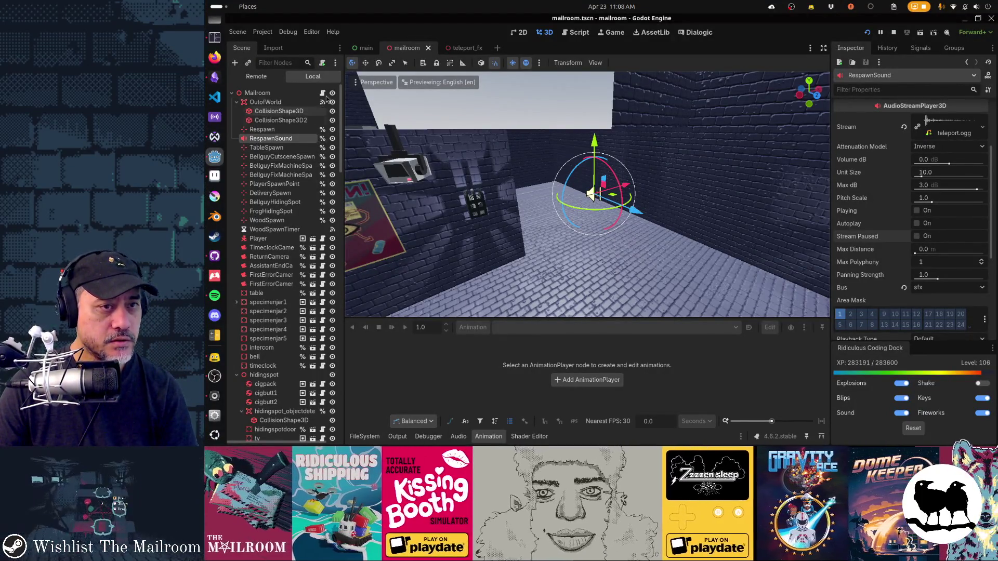
In mailroom.gd, go to lines 17–18 of the out-of-world handler
left_click(587, 36)
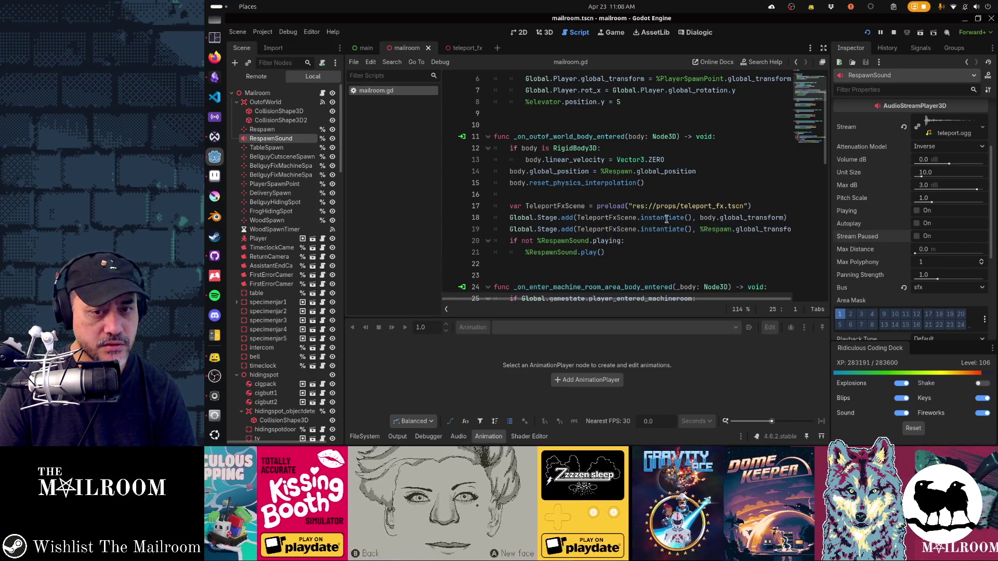
mouse_move(740, 217)
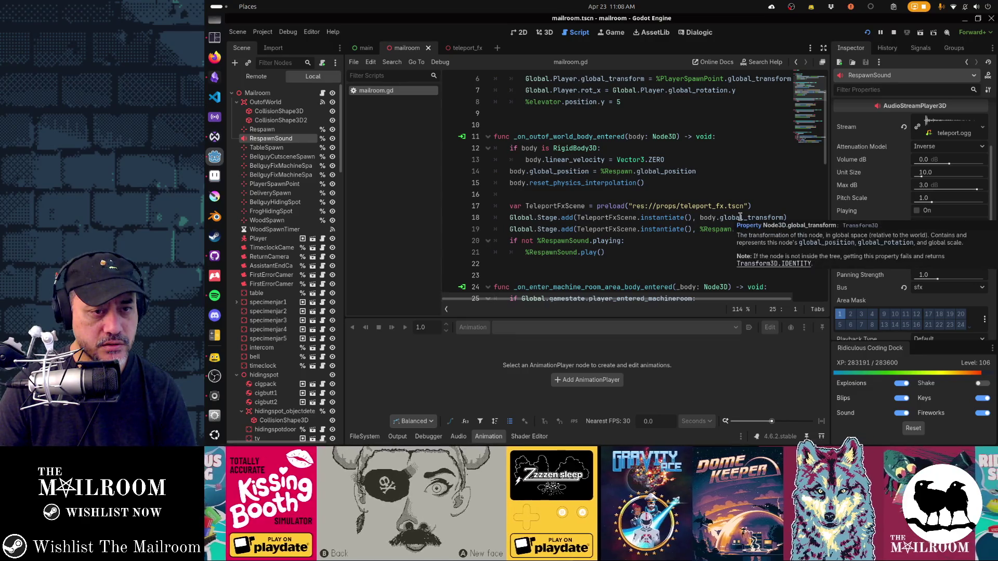
left_click(774, 217)
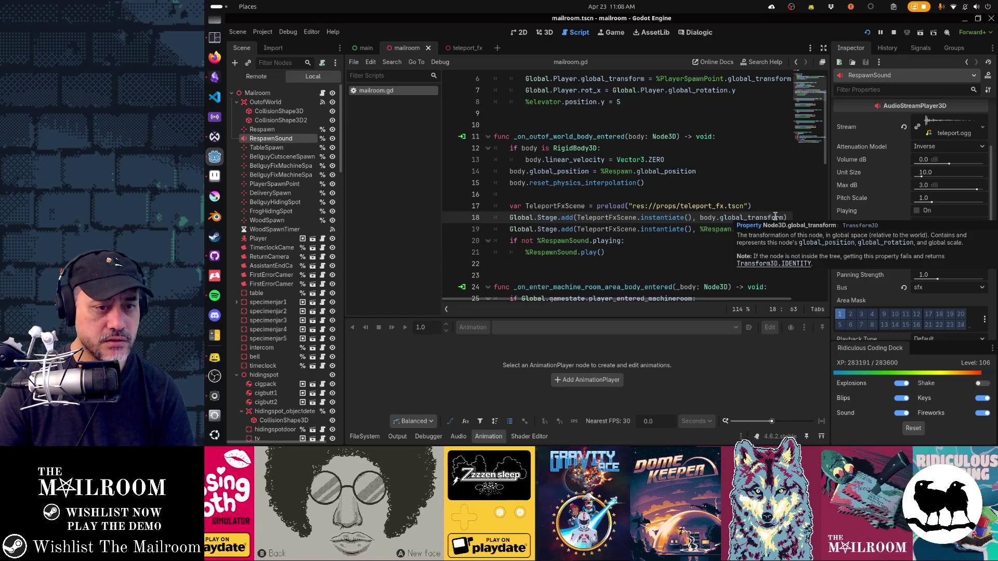
key("Up")
key("Home")
key("Home")
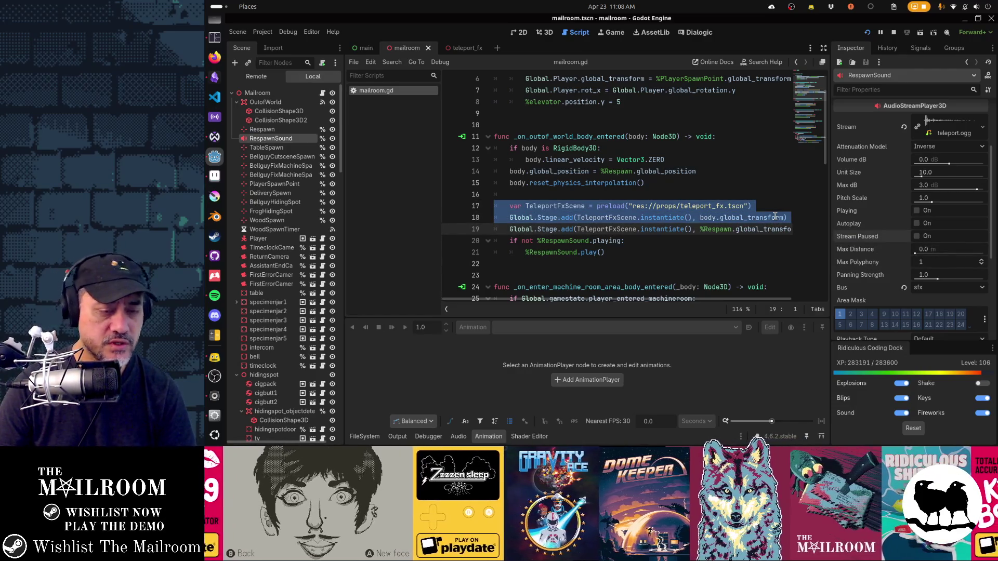
key("Up")
key("Home")
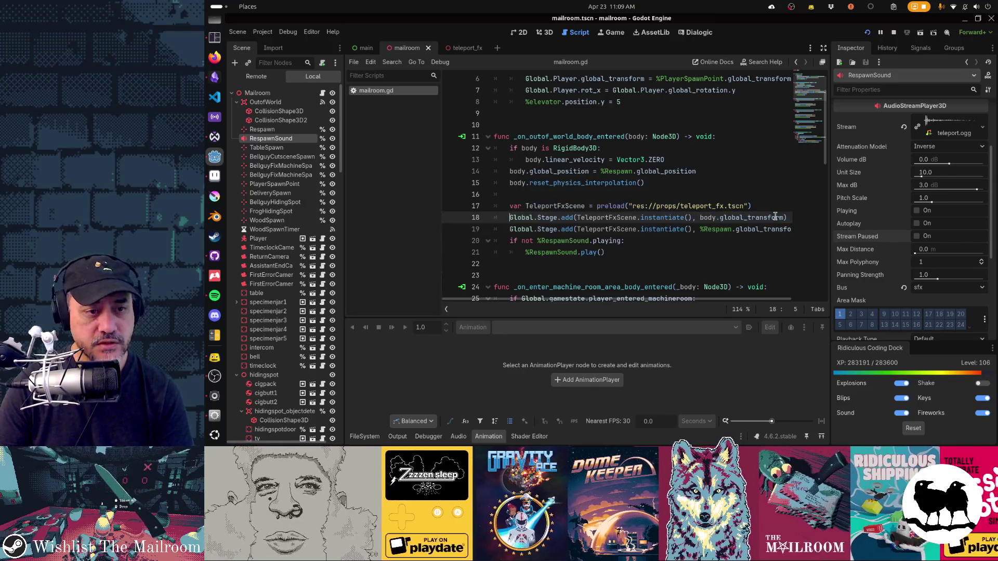
Select the effect-spawning lines 18–19 and place the caret in the Respawn-point line
key("shift+Down")
key("shift+End")
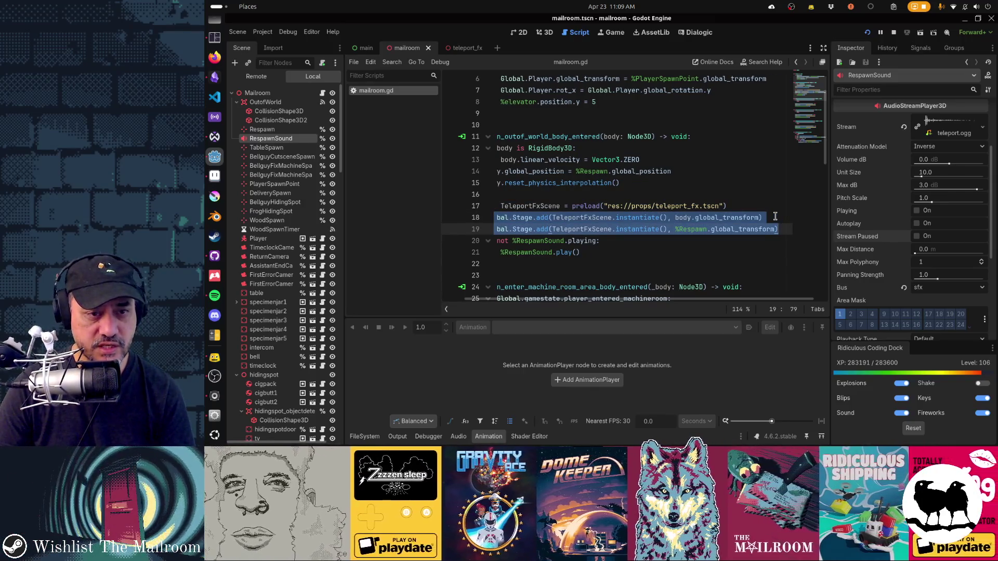
key("Up")
key("Up")
key("Up")
key("Home")
key("Home")
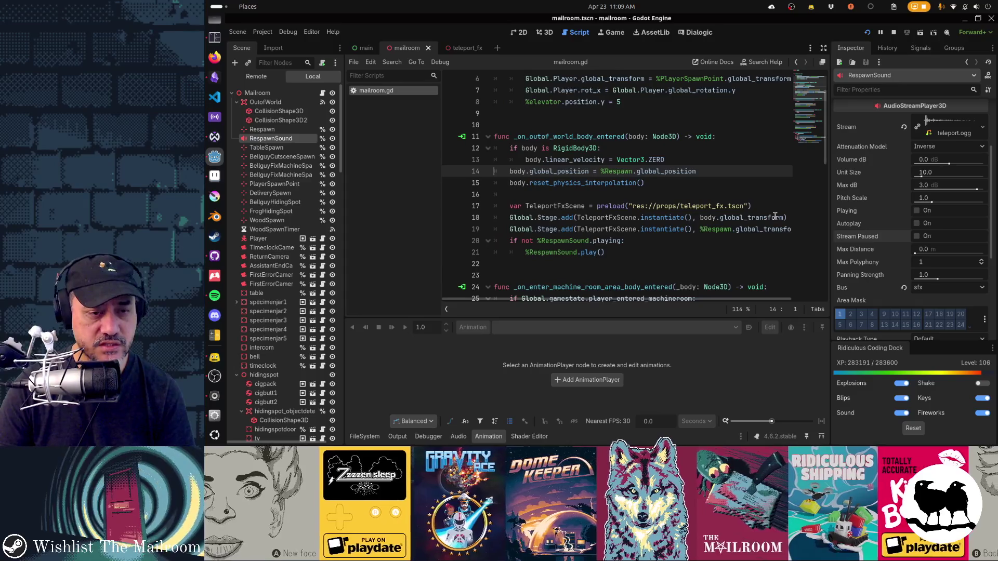
key("Down")
key("Down")
key("Down")
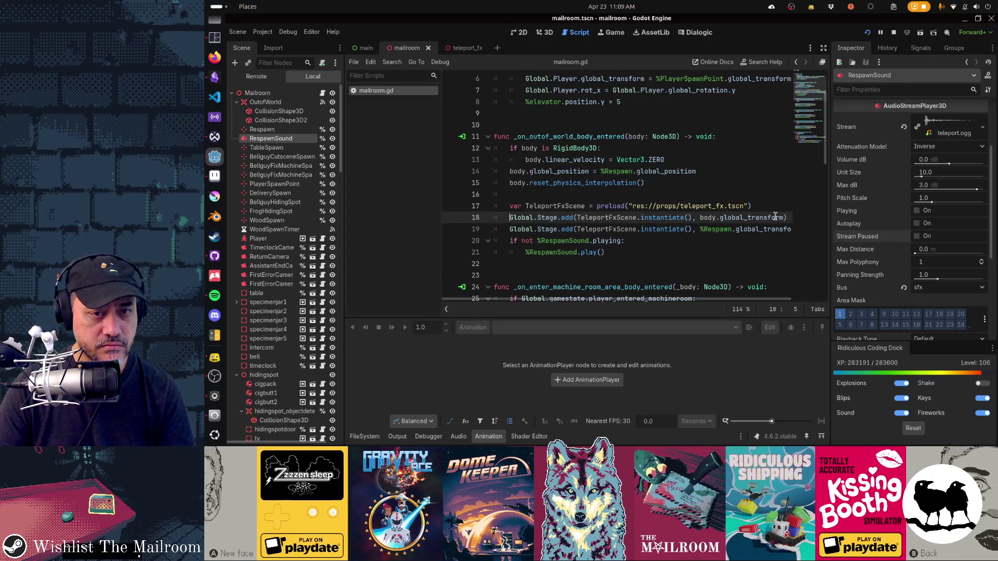
left_click(718, 229)
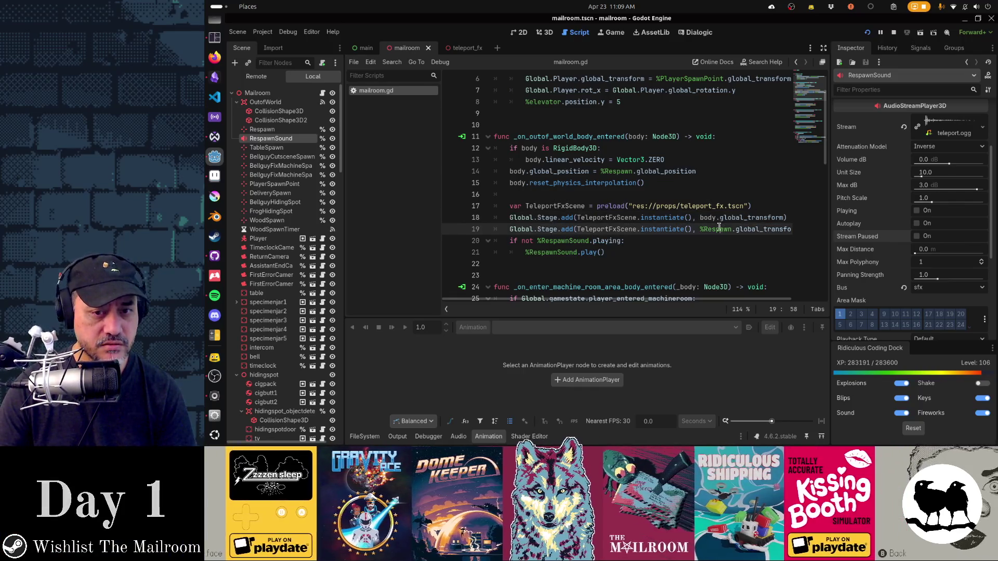
key("alt+Tab")
key("Escape")
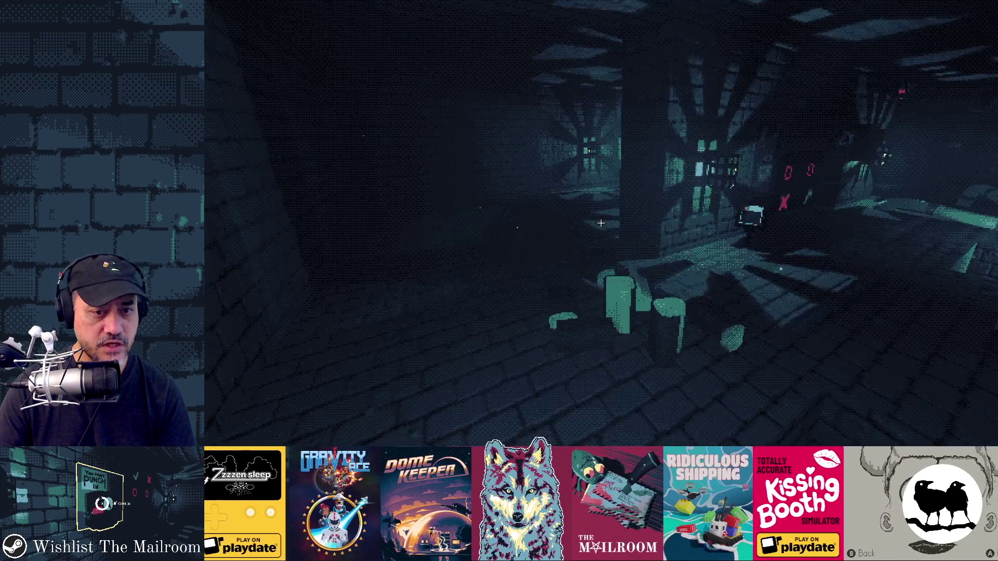
left_click(601, 223)
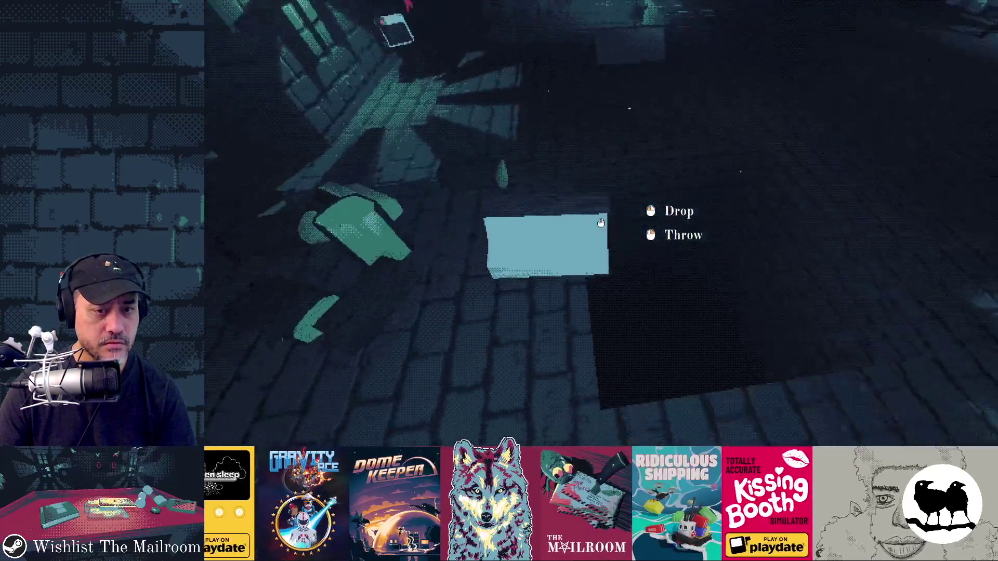
left_click(601, 223)
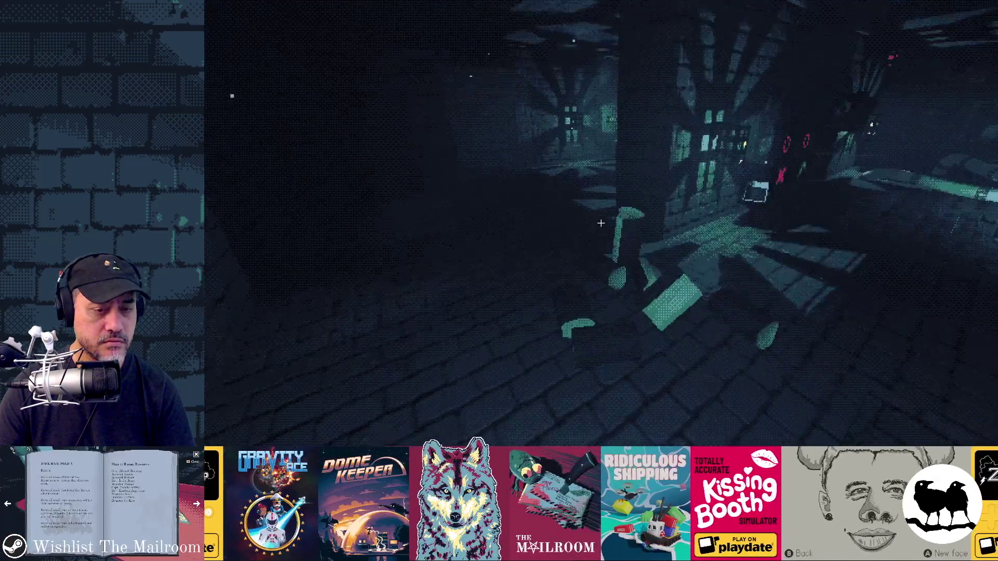
left_click(601, 223)
left_click(601, 223)
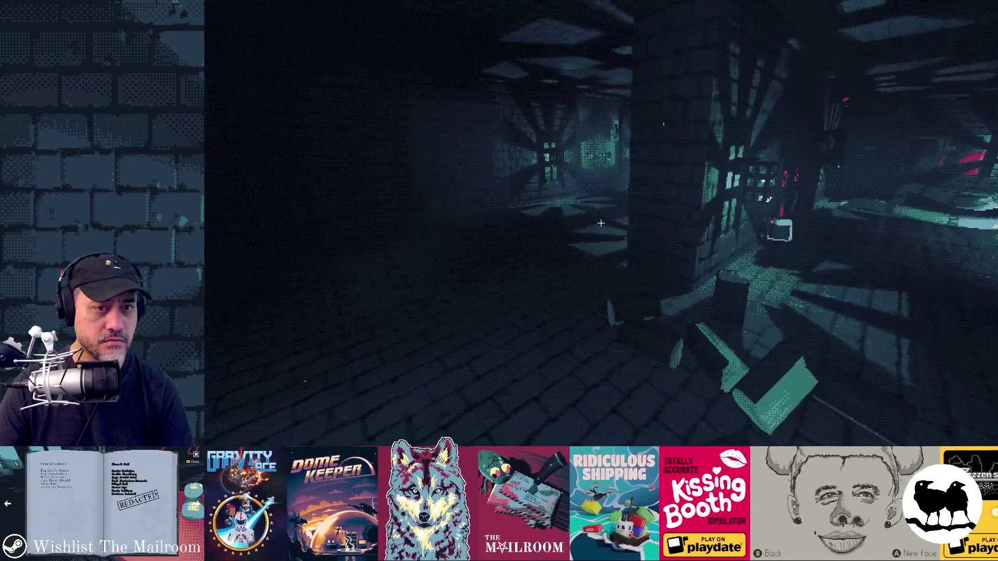
key("alt+Tab")
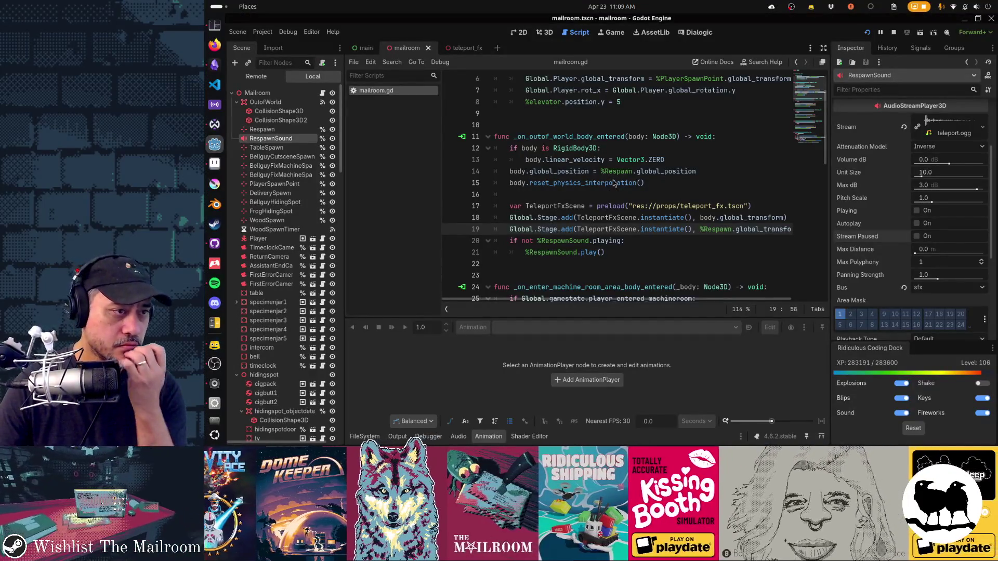
Open the teleport_fx scene in 3D and preview its effect animation several times
left_click(470, 49)
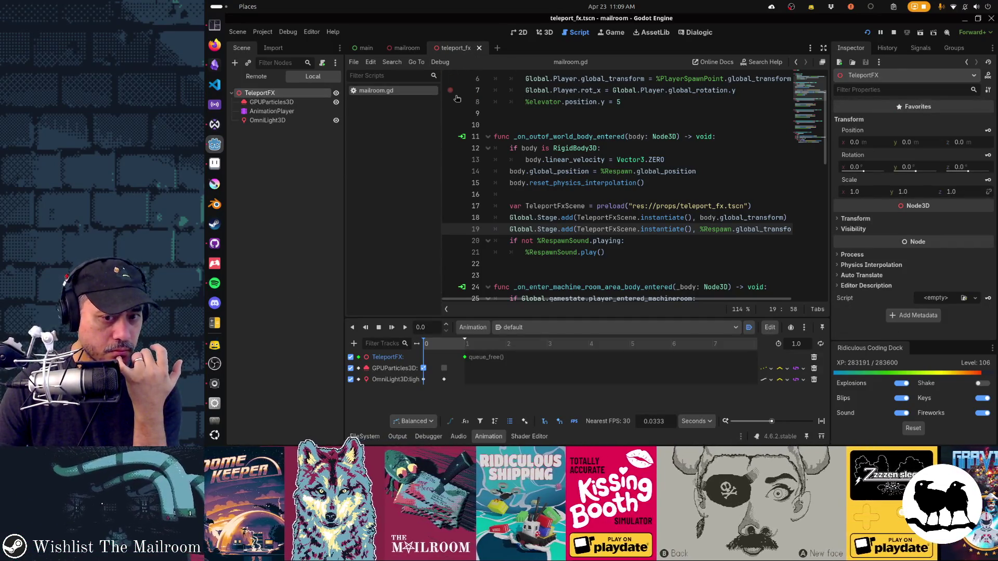
key("ctrl+F2")
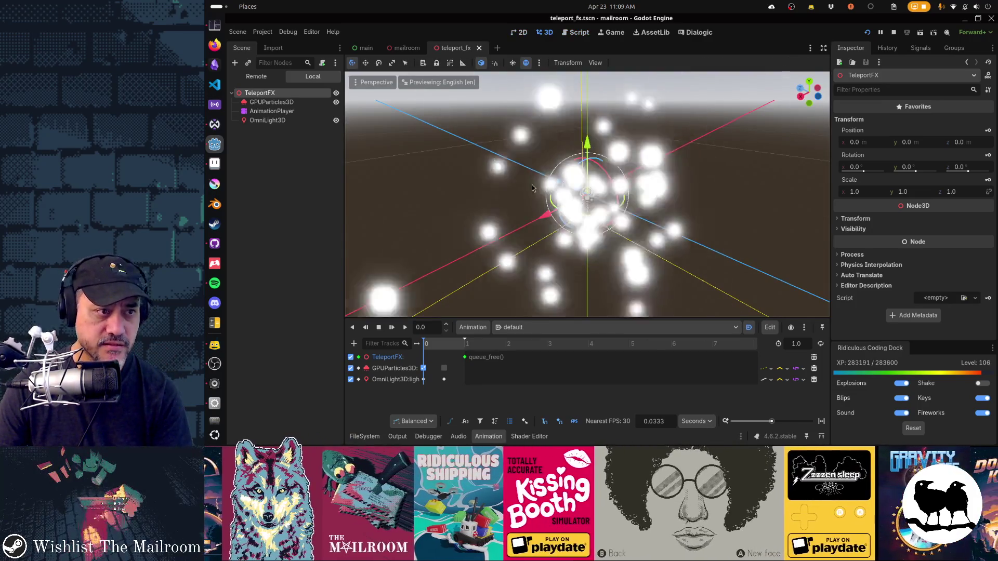
left_click(392, 328)
left_click(392, 328)
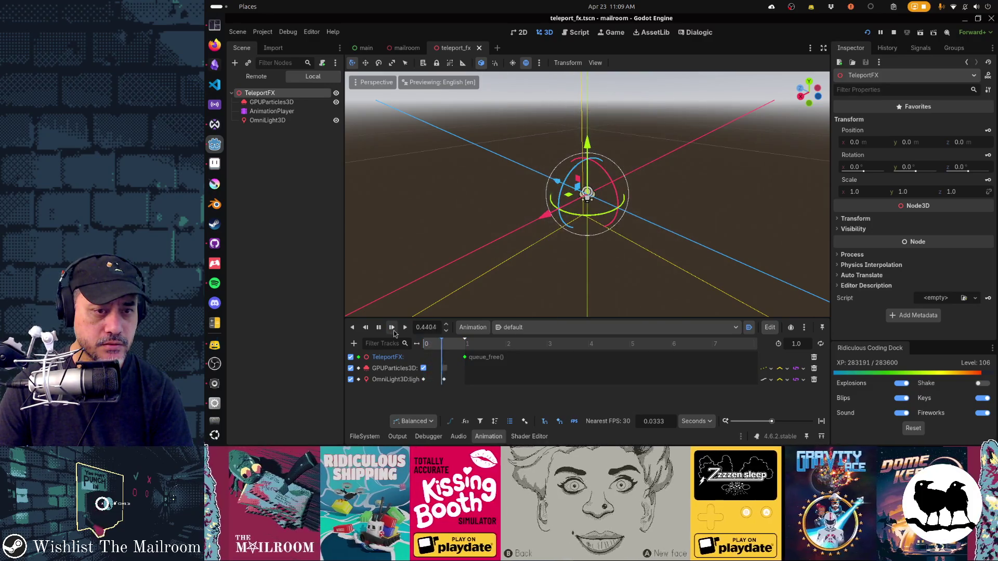
left_click(393, 328)
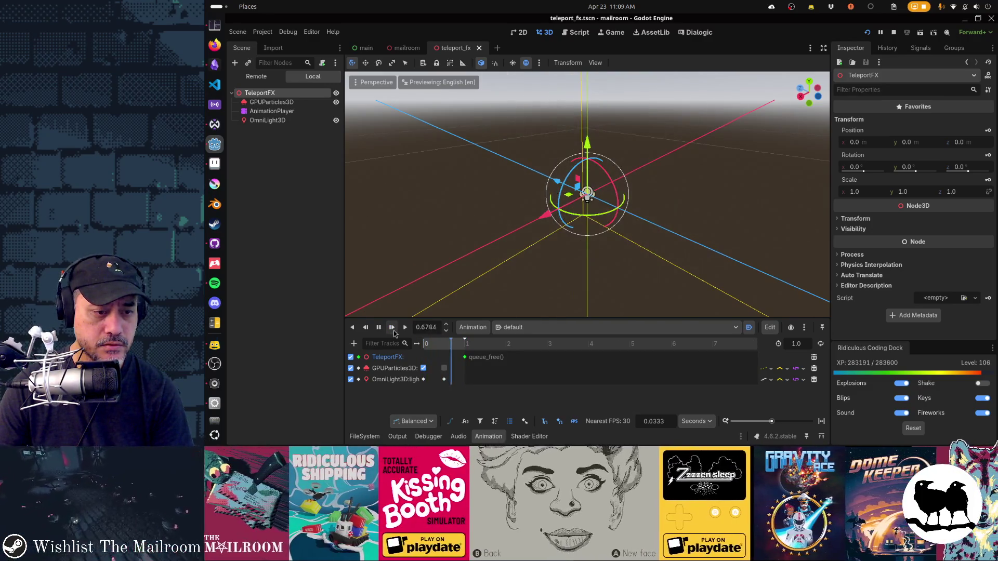
left_click(392, 327)
Filter the Remote scene tree to 'teleport' and resume the paused game
left_click(257, 77)
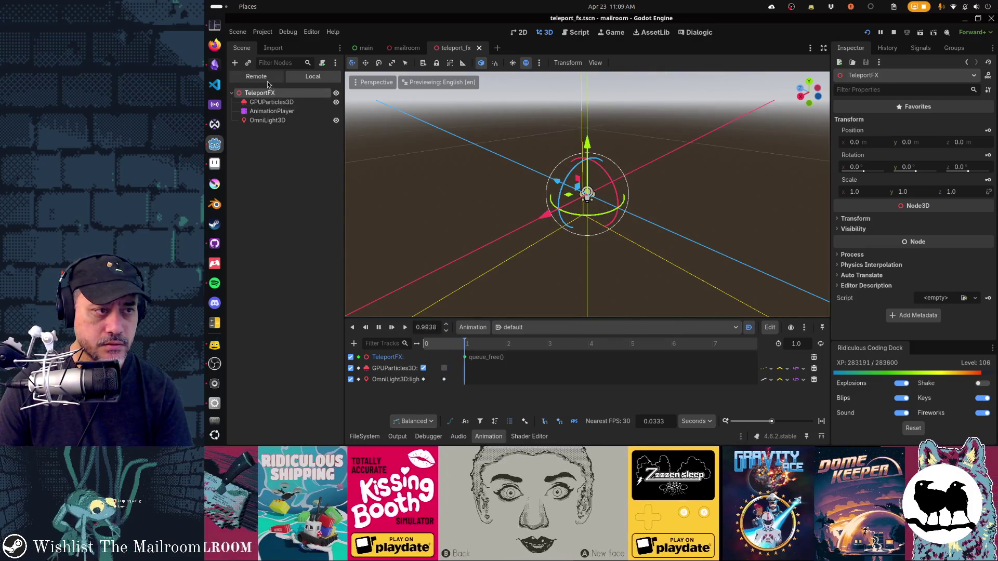
key("ctrl+f")
type("tele")
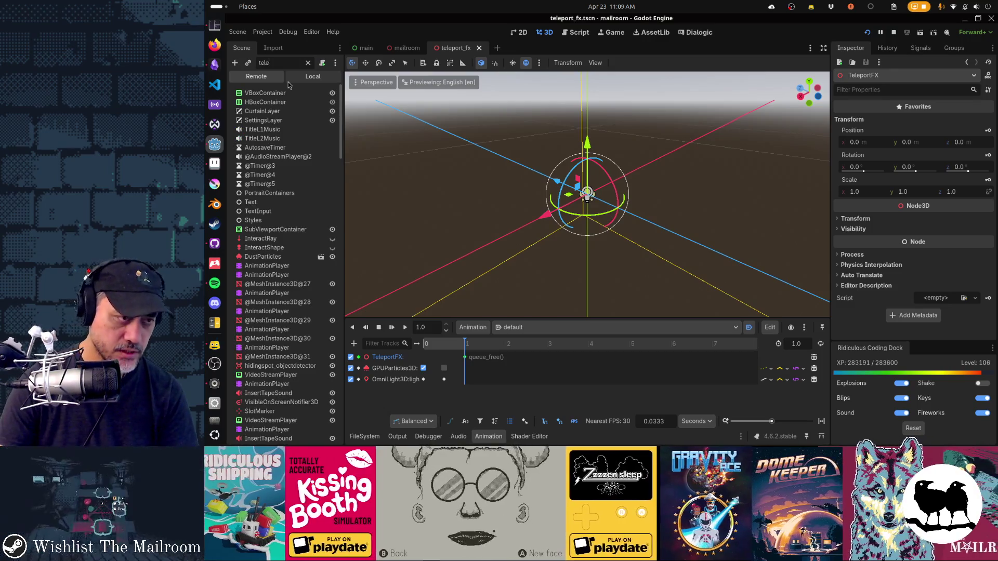
type("port")
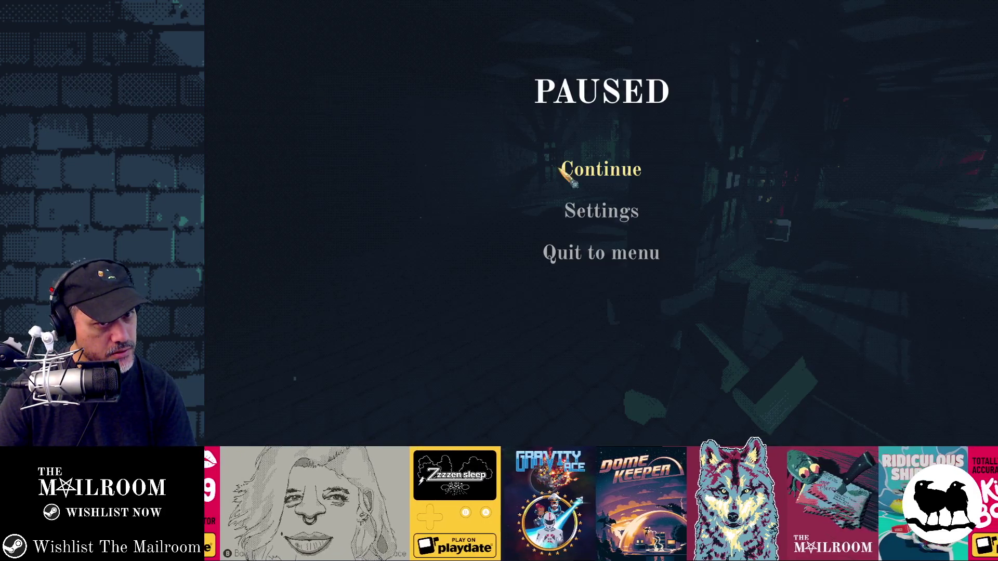
left_click(584, 167)
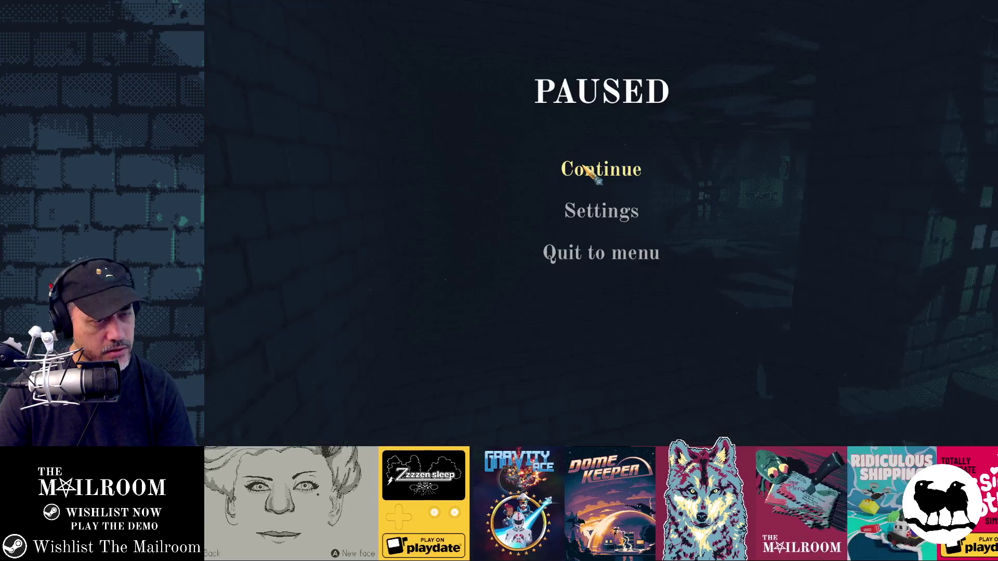
left_click(624, 179)
Drop a wood crate, inspect the live TeleportFX's transform, then clear the filter
left_click(601, 223)
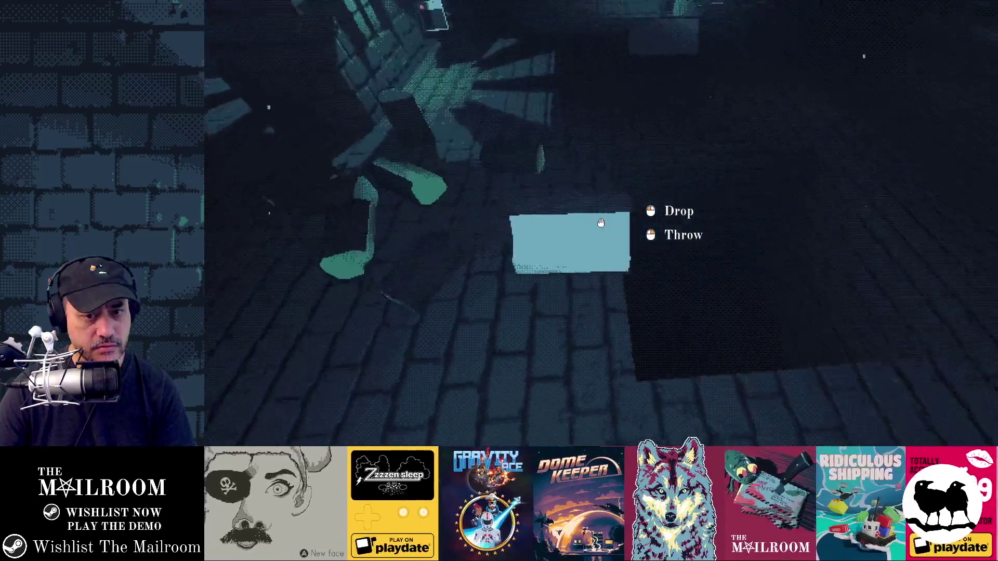
left_click(601, 223)
key("alt+Tab")
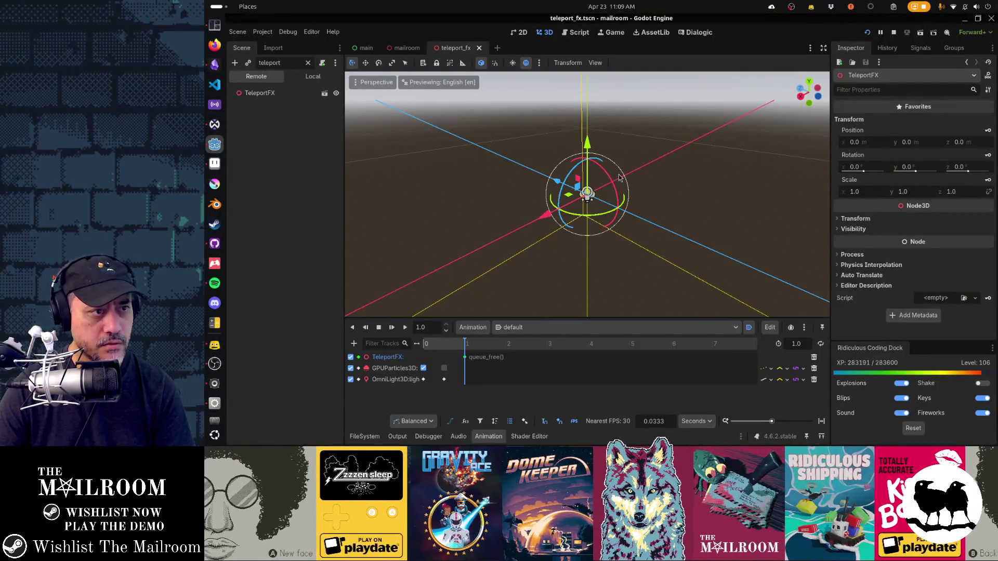
left_click(299, 96)
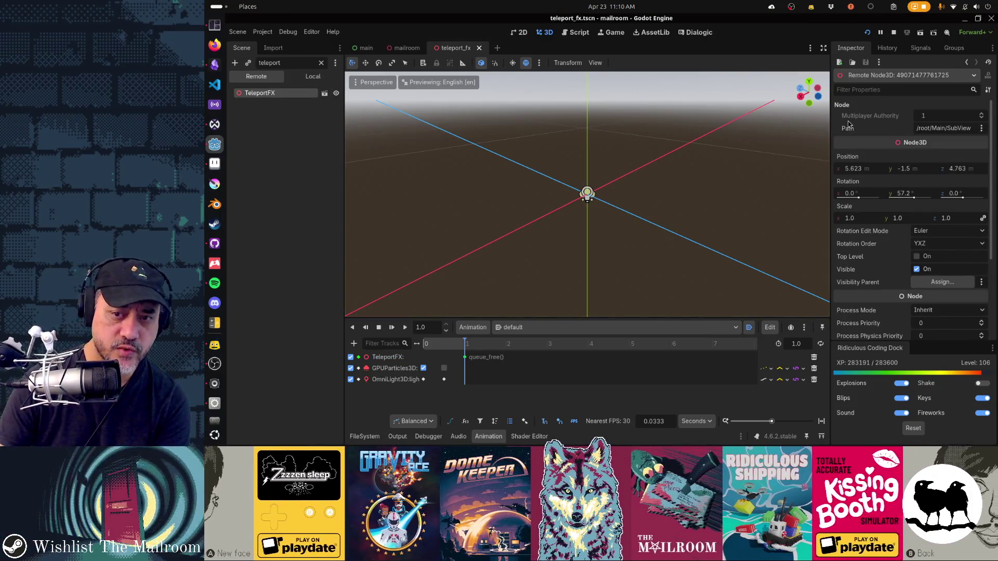
scroll(848, 125, "down", 1)
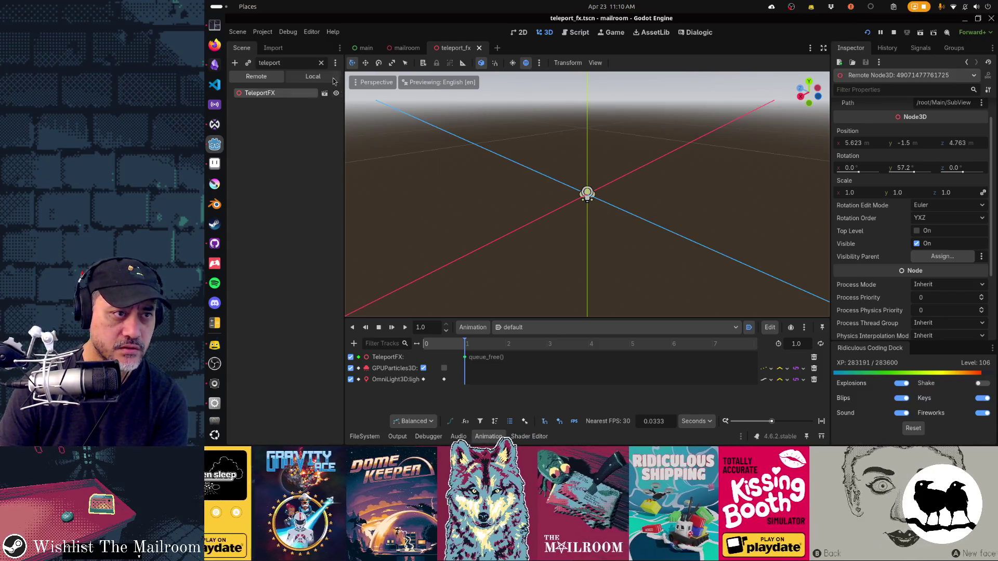
left_click(321, 63)
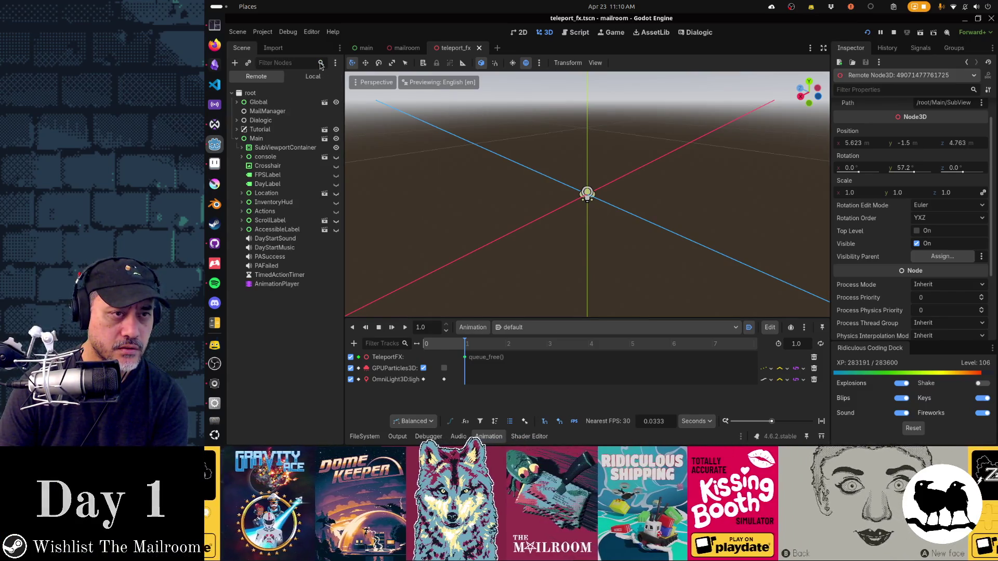
Walk into the corridor, pause, and select the TeleportFX node filtered by 'teleport'
key("alt+Tab")
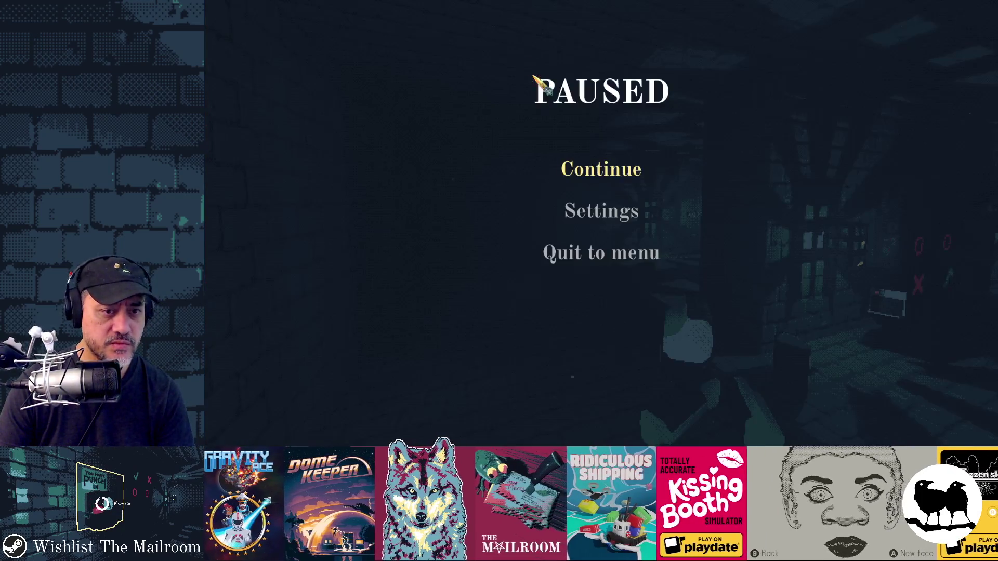
left_click(624, 170)
key("w")
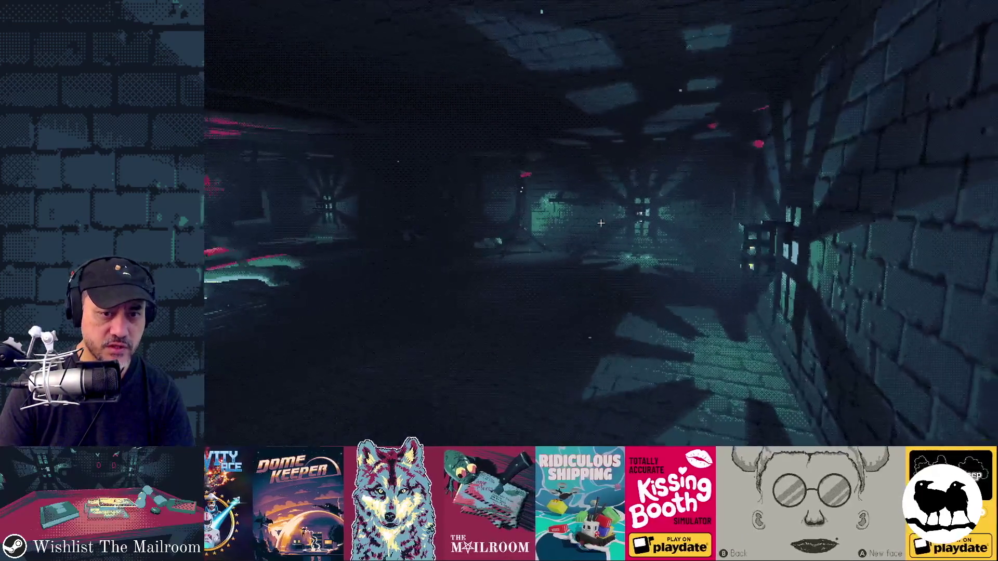
key("w")
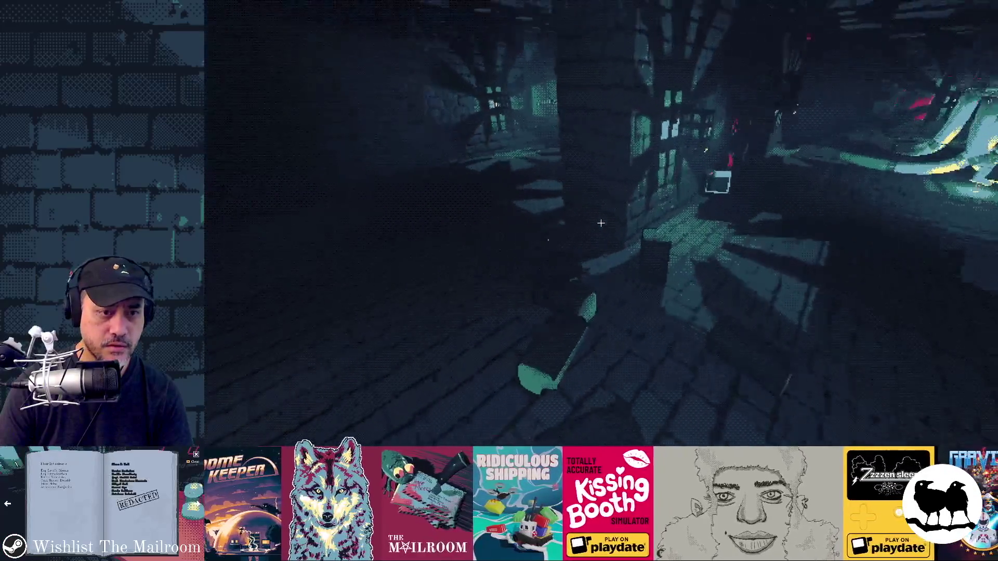
key("Escape")
key("alt+Tab")
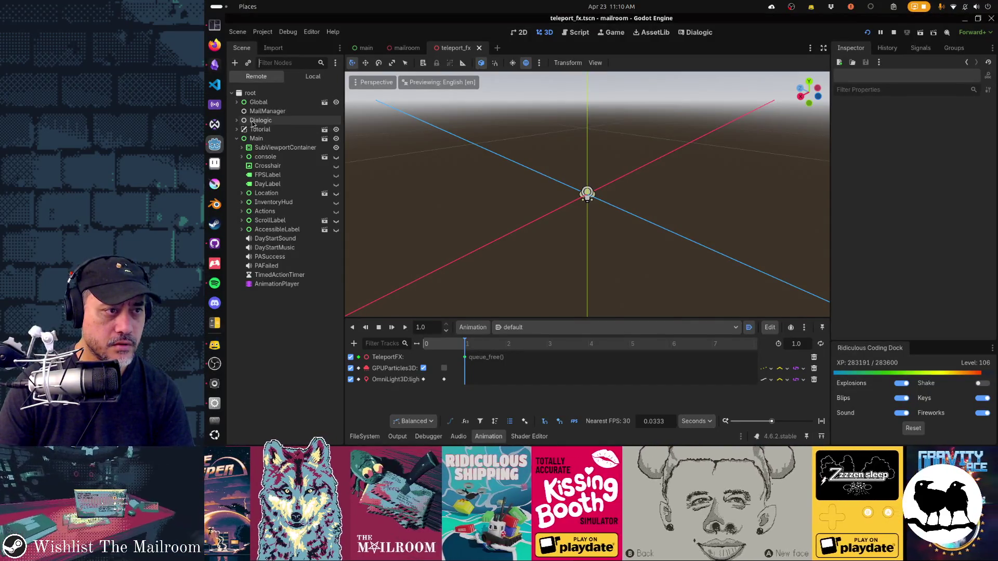
type("teleport")
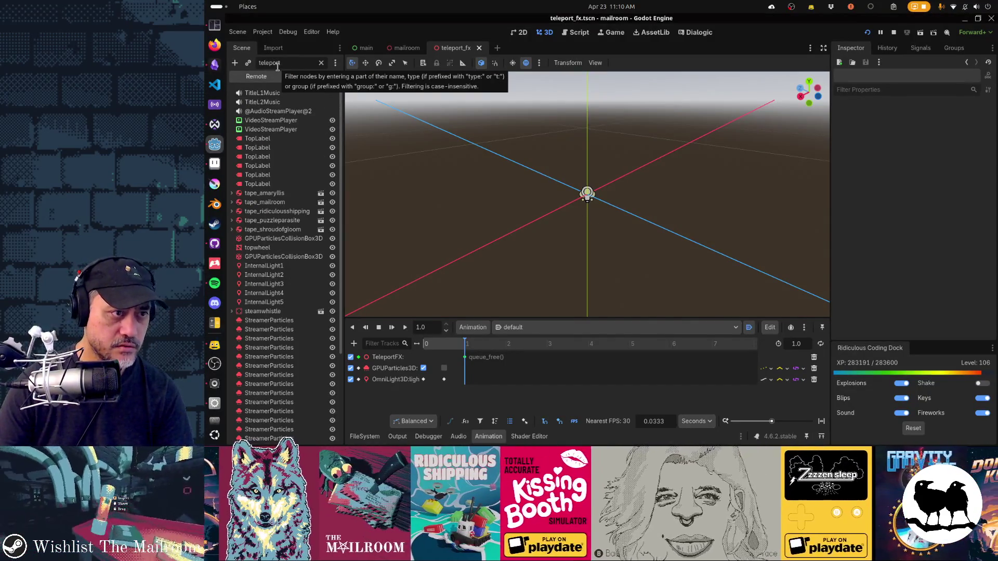
left_click(277, 94)
key("alt+Tab")
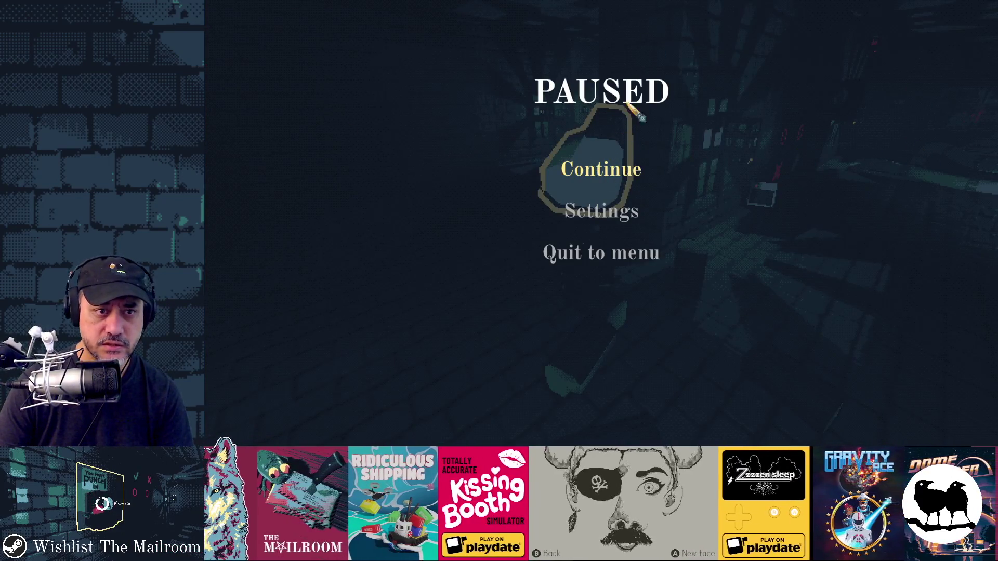
key("alt+Tab")
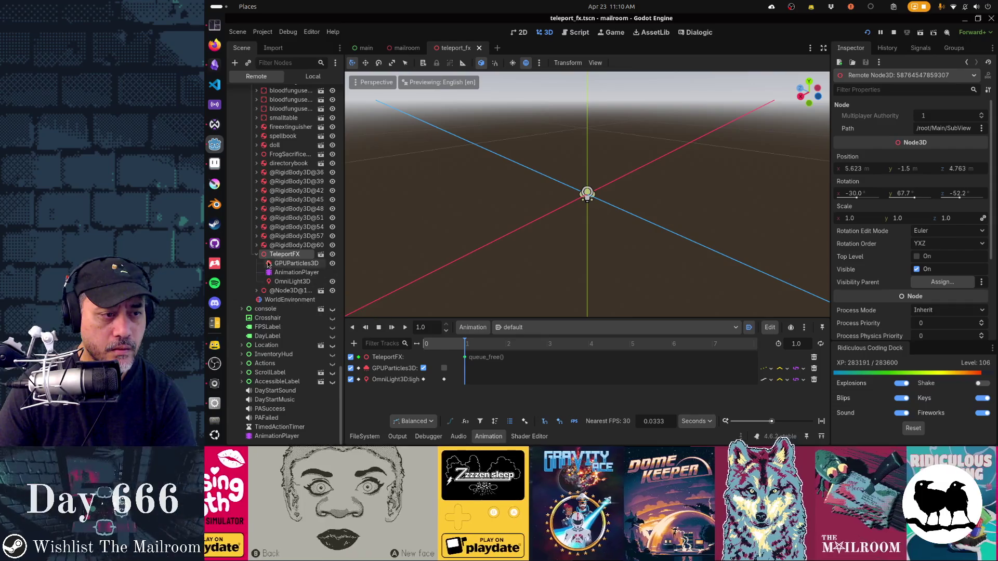
left_click(287, 264)
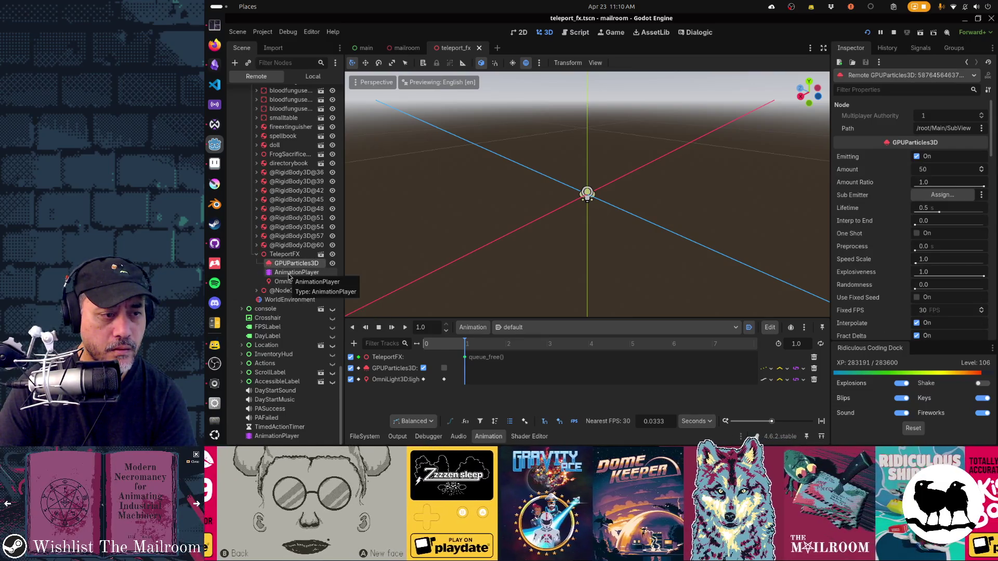
left_click(289, 273)
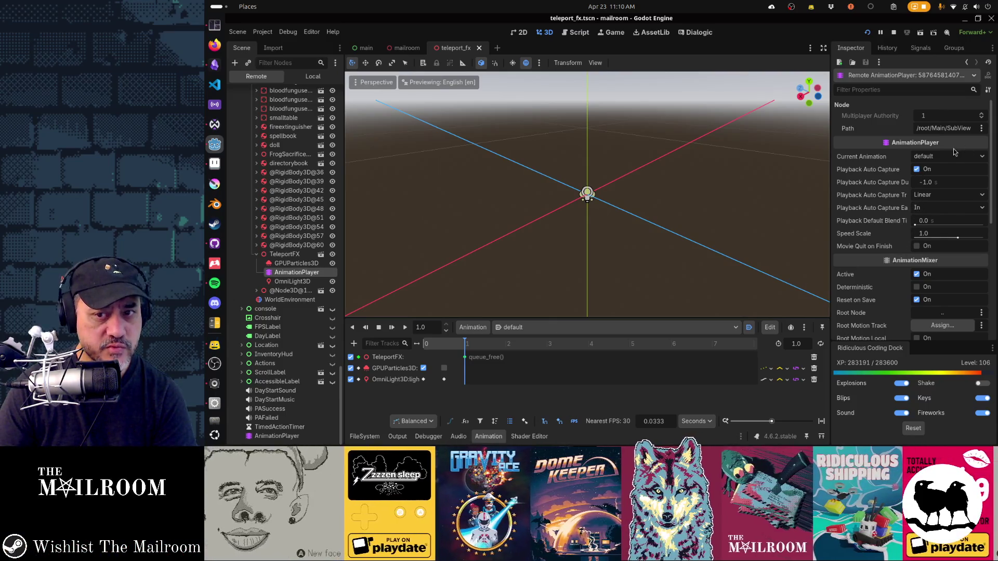
left_click(292, 281)
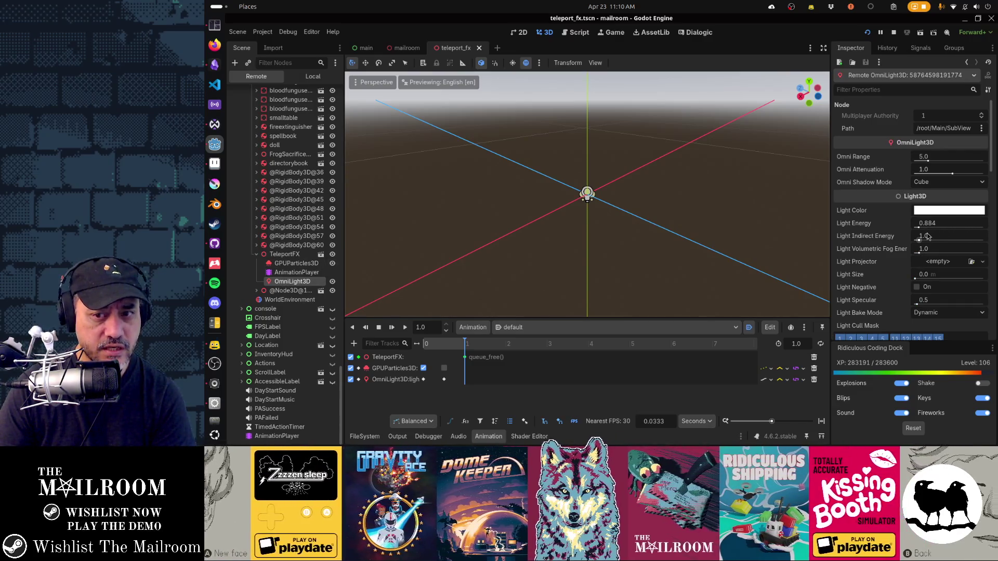
left_click(281, 265)
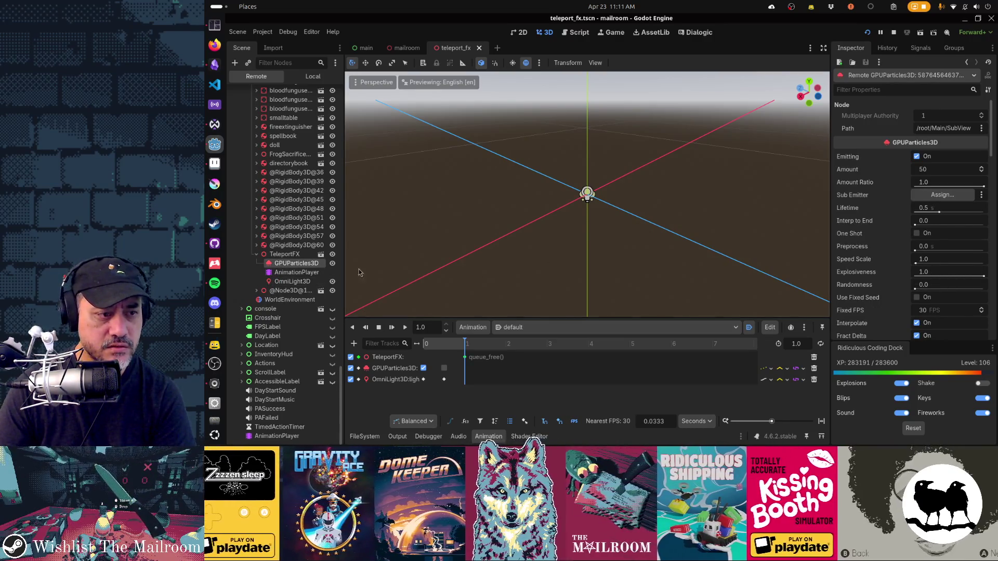
left_click(287, 255)
scroll(915, 234, "down", 10)
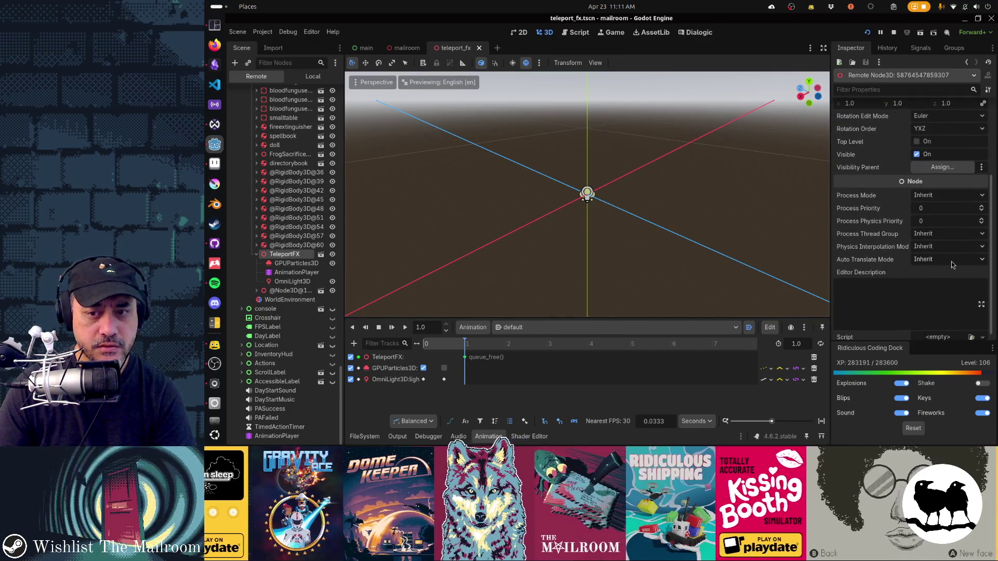
scroll(925, 242, "up", 5)
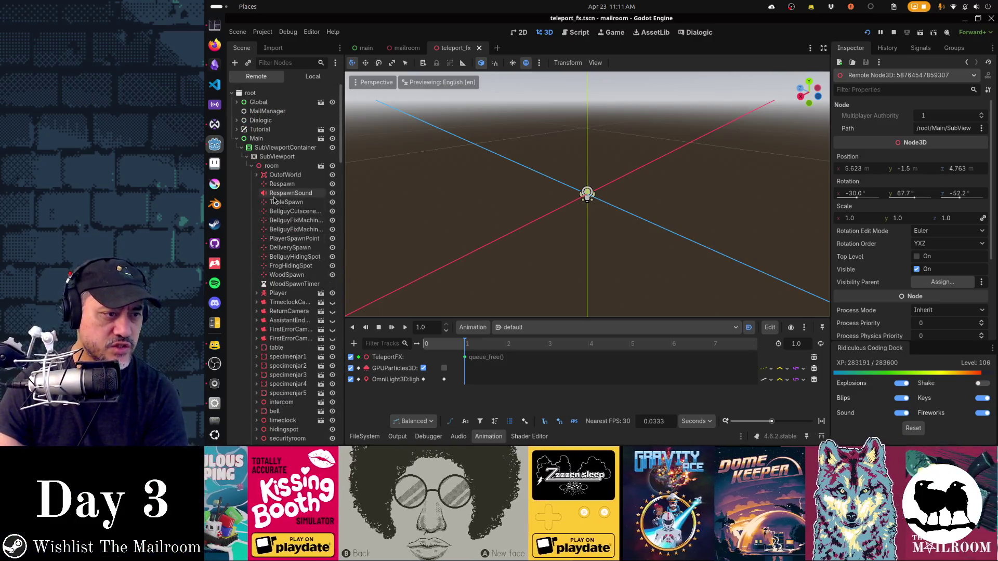
Inspect the live RespawnSound node's properties in the Remote tree
left_click(273, 195)
scroll(890, 218, "down", 5)
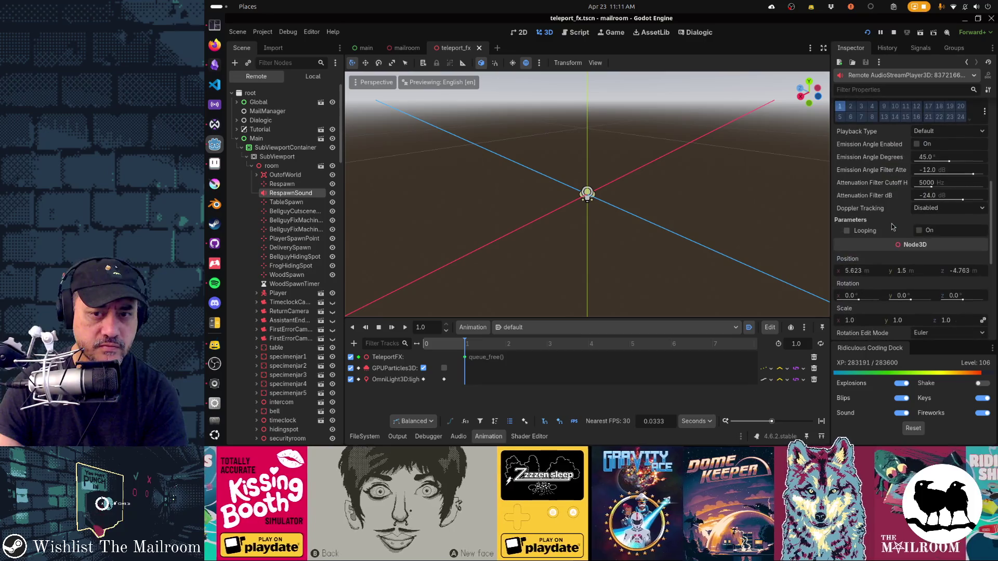
scroll(892, 227, "down", 2)
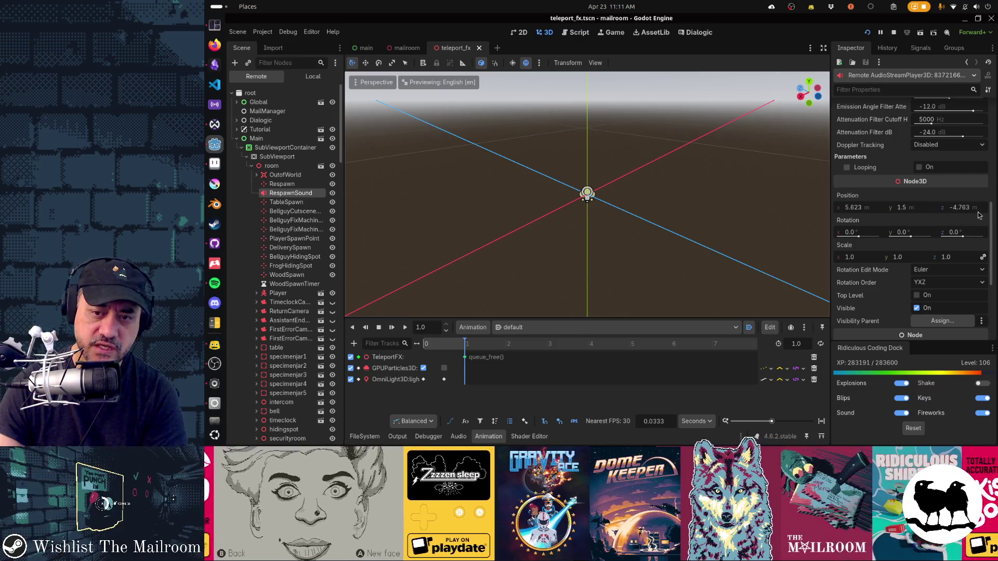
scroll(290, 205, "down", 15)
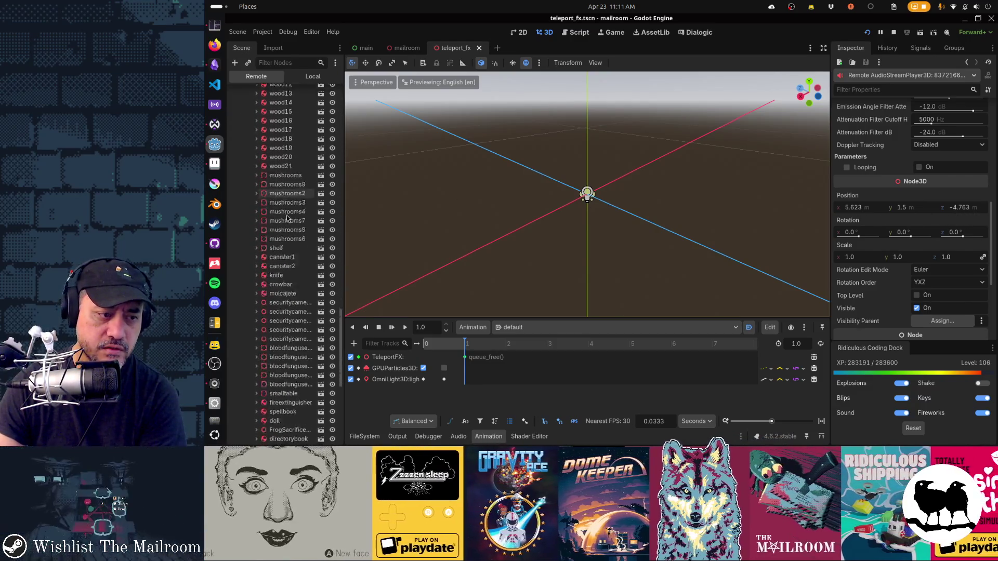
Check the spawned TeleportFX's position: 5.623, -1.5, 4.763
left_click(285, 253)
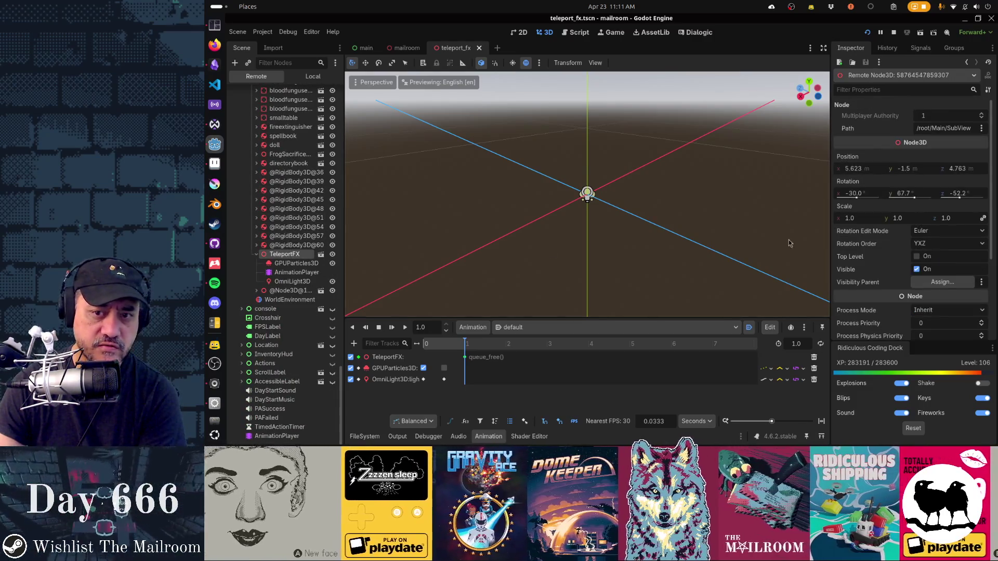
mouse_move(956, 181)
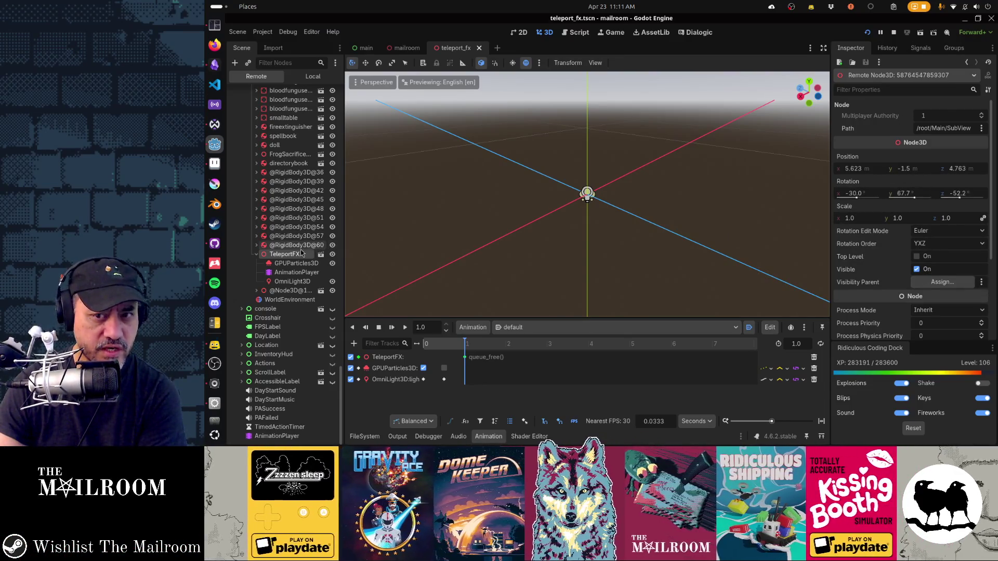
scroll(301, 253, "up", 10)
scroll(300, 253, "up", 10)
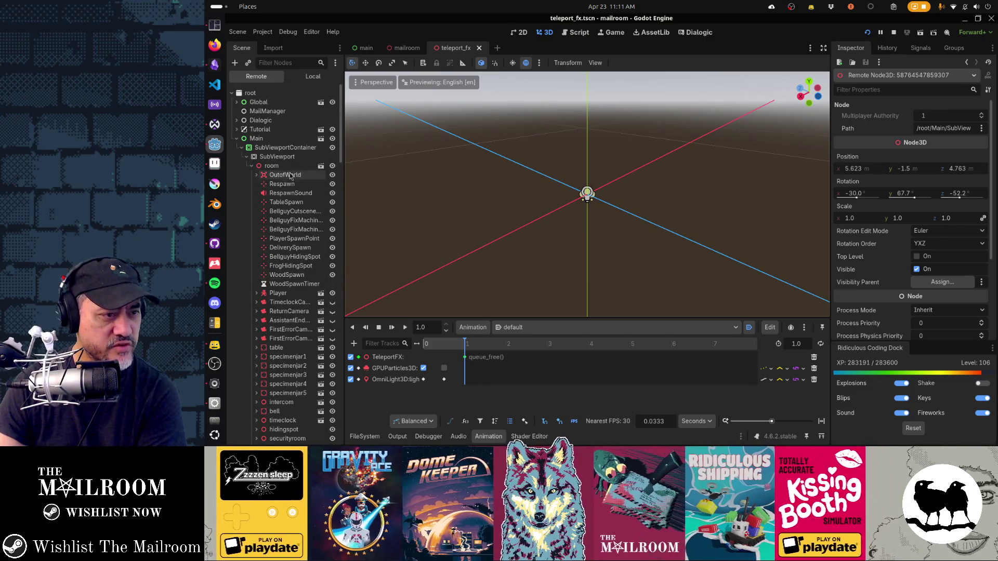
scroll(276, 266, "down", 3)
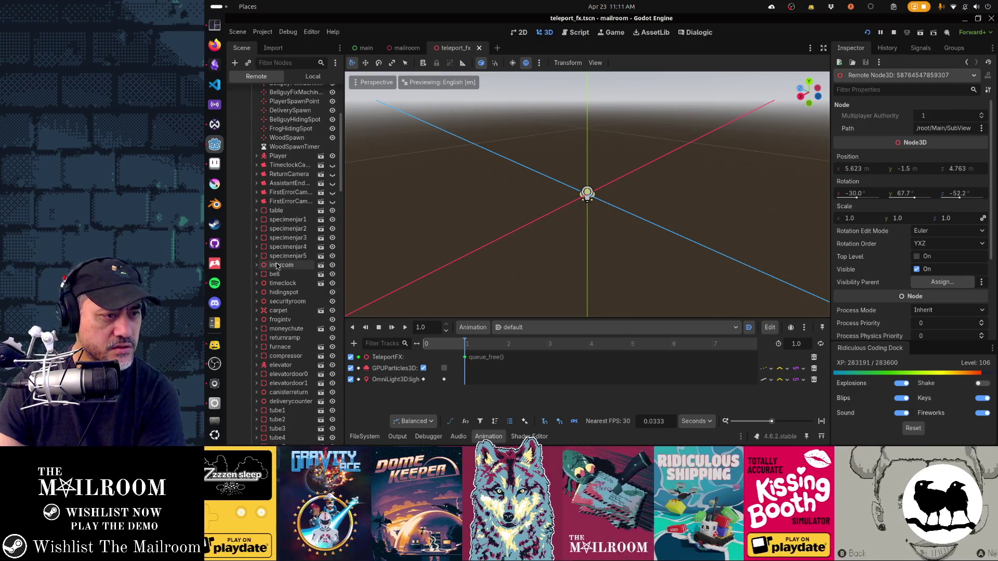
scroll(276, 266, "up", 5)
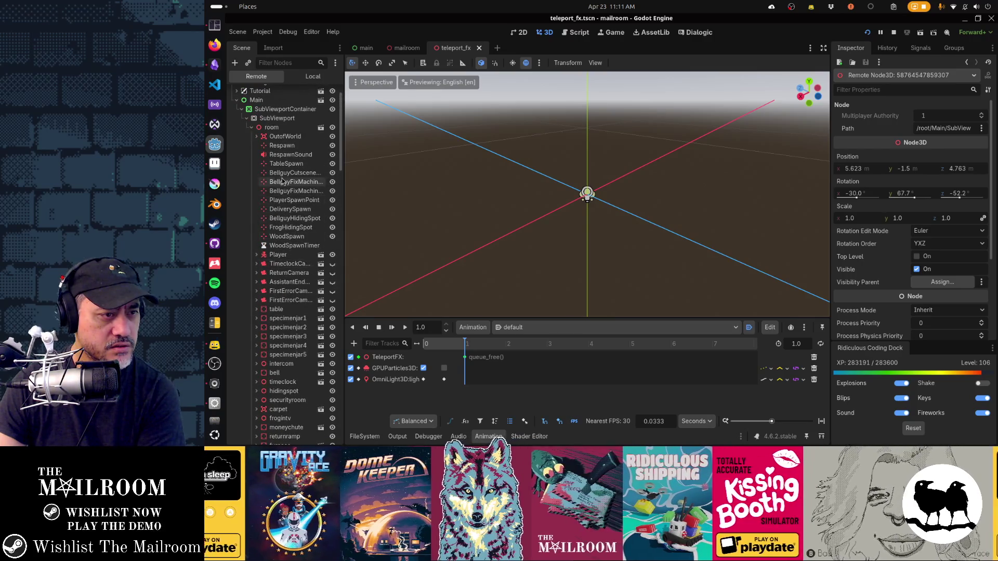
Compare with the Respawn marker at 5.623, 1.5, -4.763, then view the Local tree
left_click(282, 146)
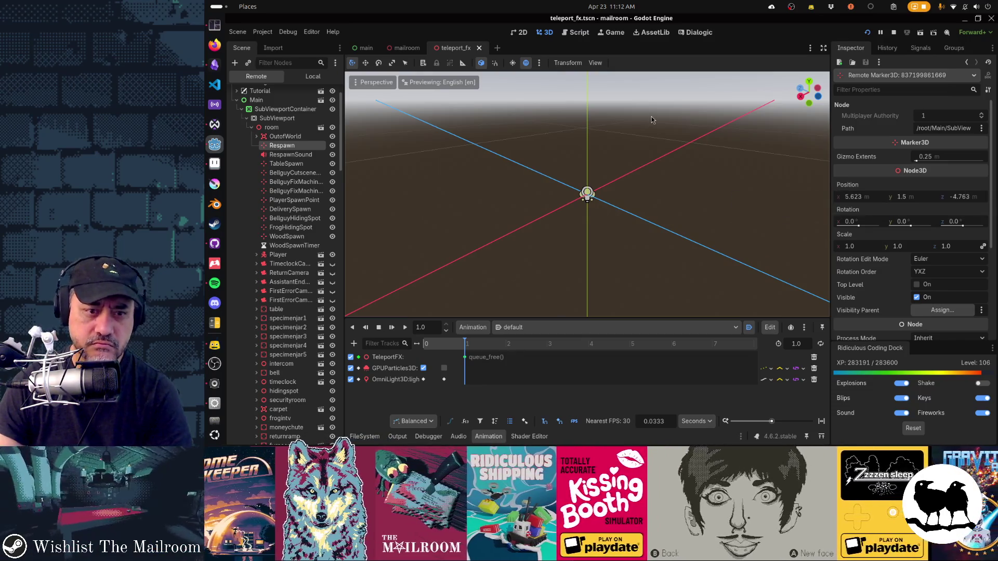
scroll(570, 200, "up", 3)
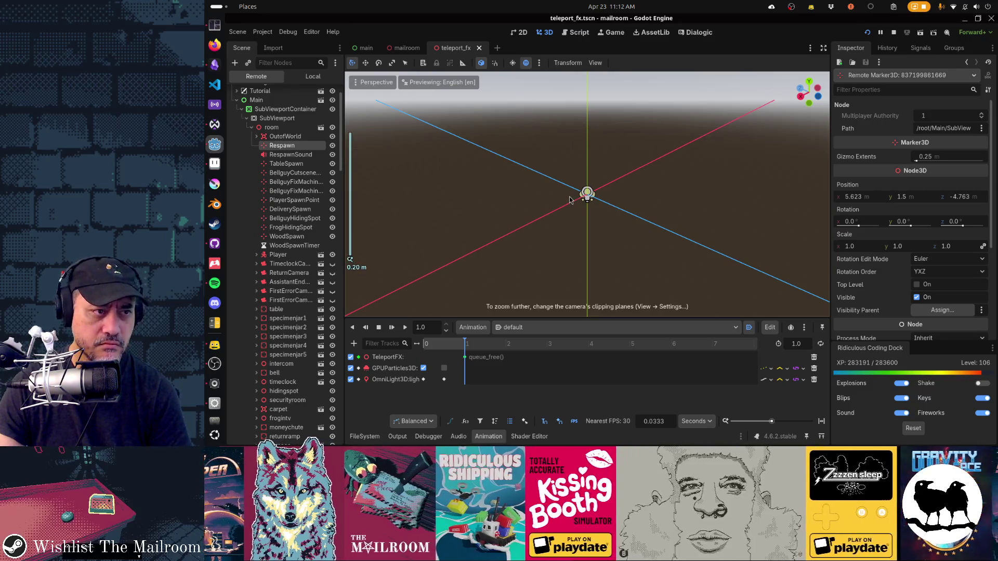
left_click(313, 77)
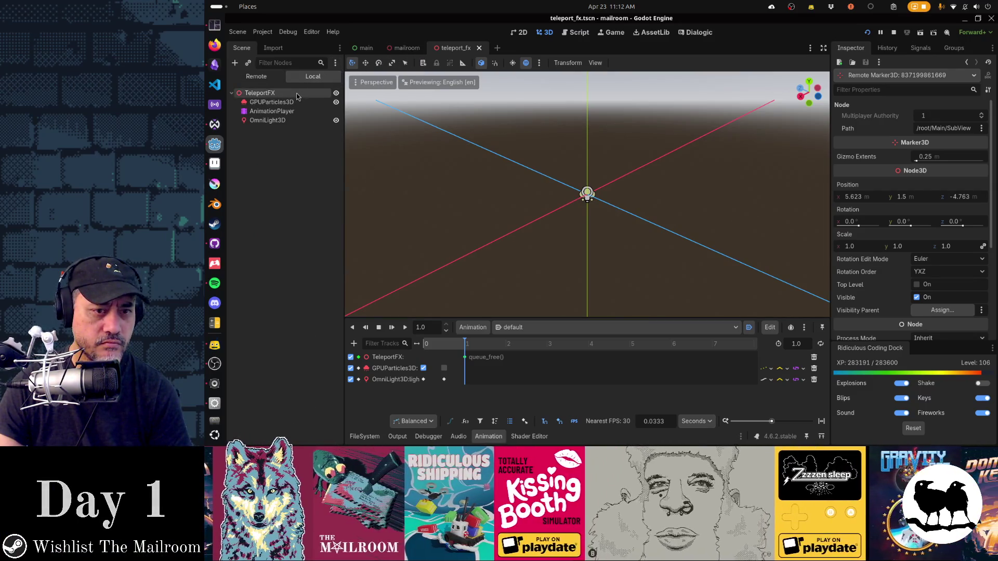
Inspect the teleport_fx scene's TeleportFX root, GPUParticles3D and OmniLight3D settings in the Inspector
left_click(301, 93)
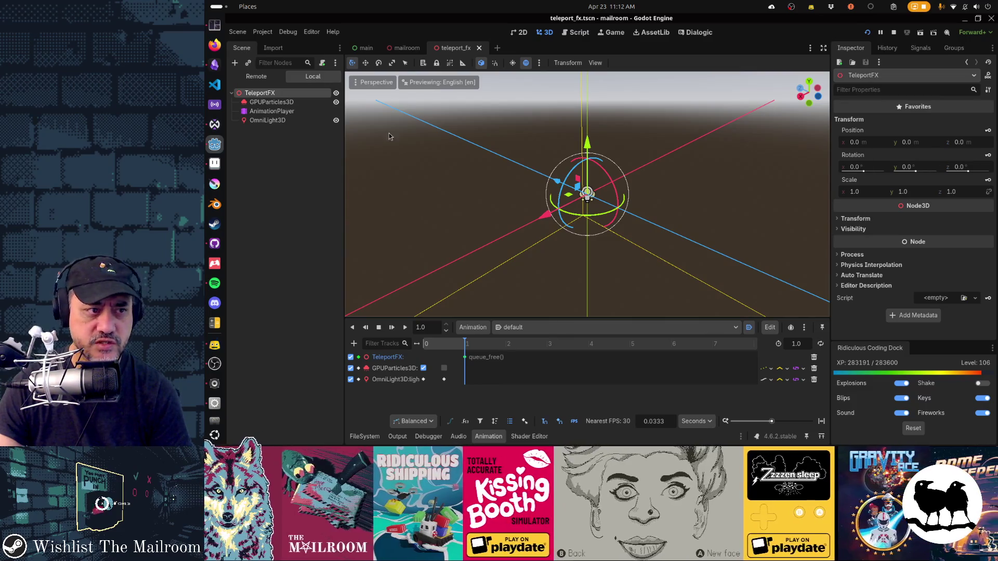
left_click(271, 102)
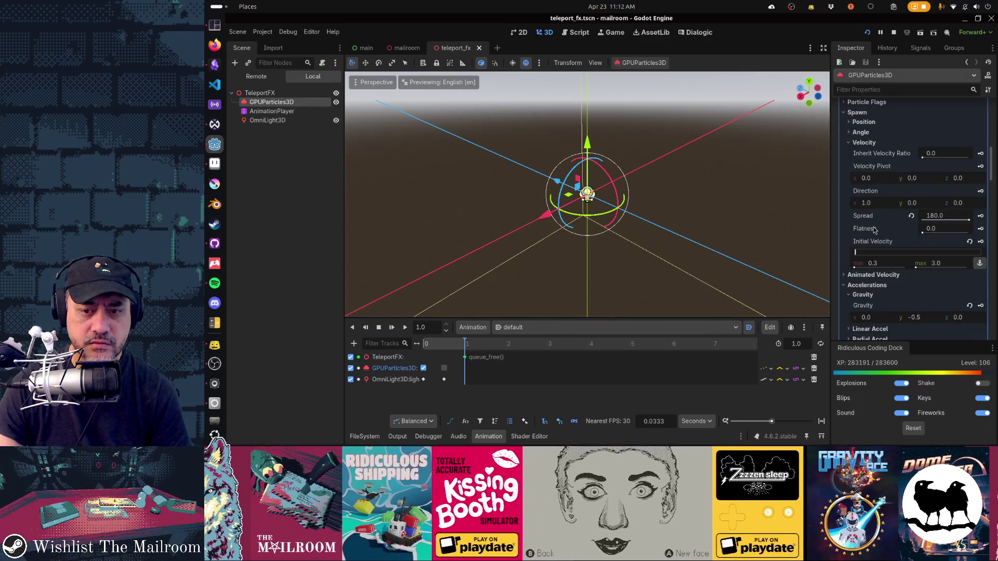
scroll(874, 230, "up", 10)
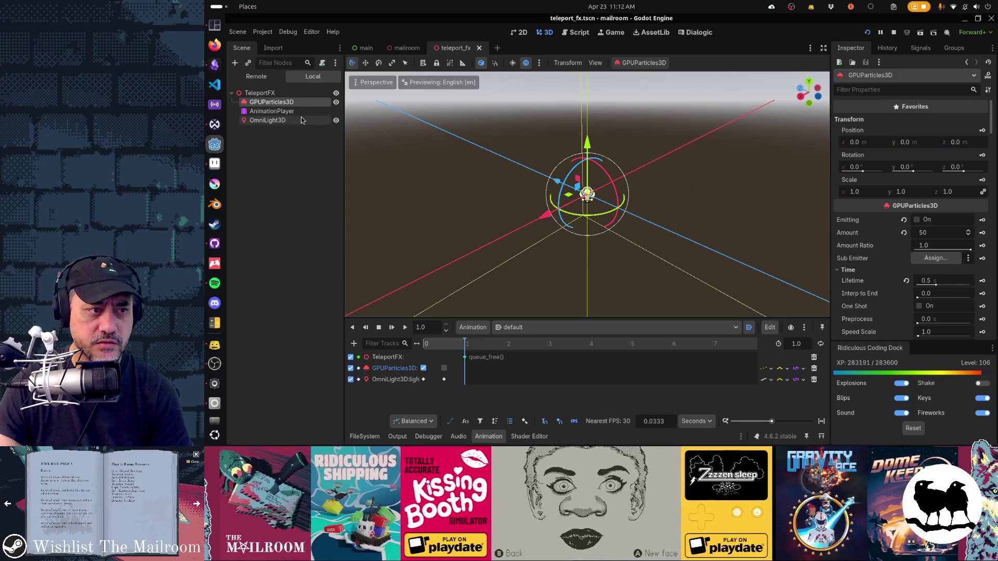
left_click(298, 126)
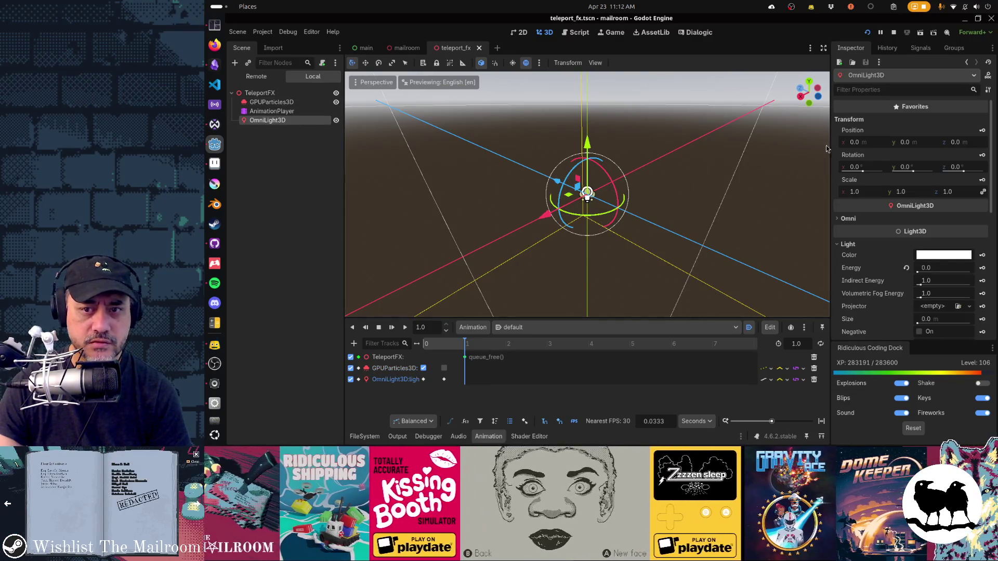
left_click(260, 93)
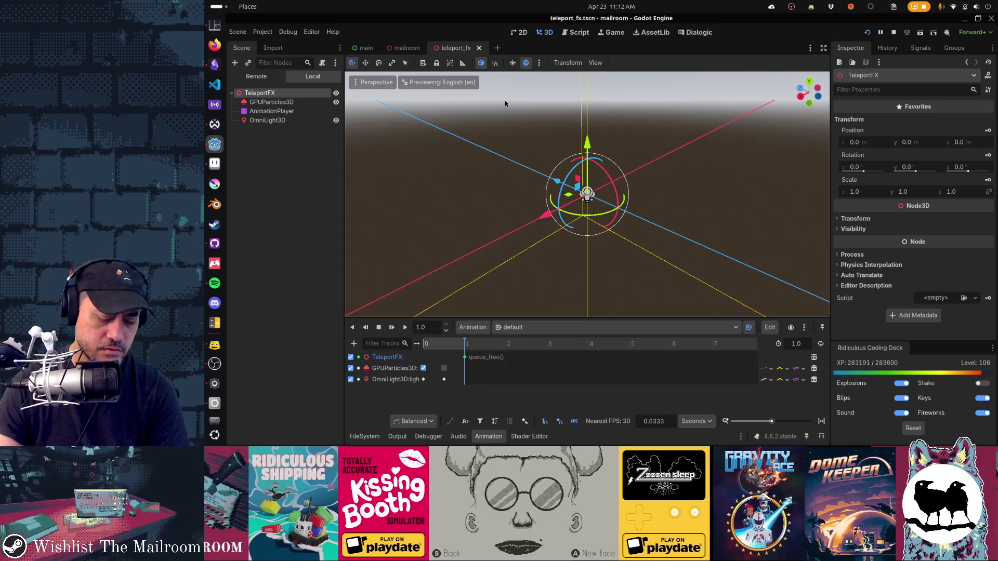
key("ctrl+F3")
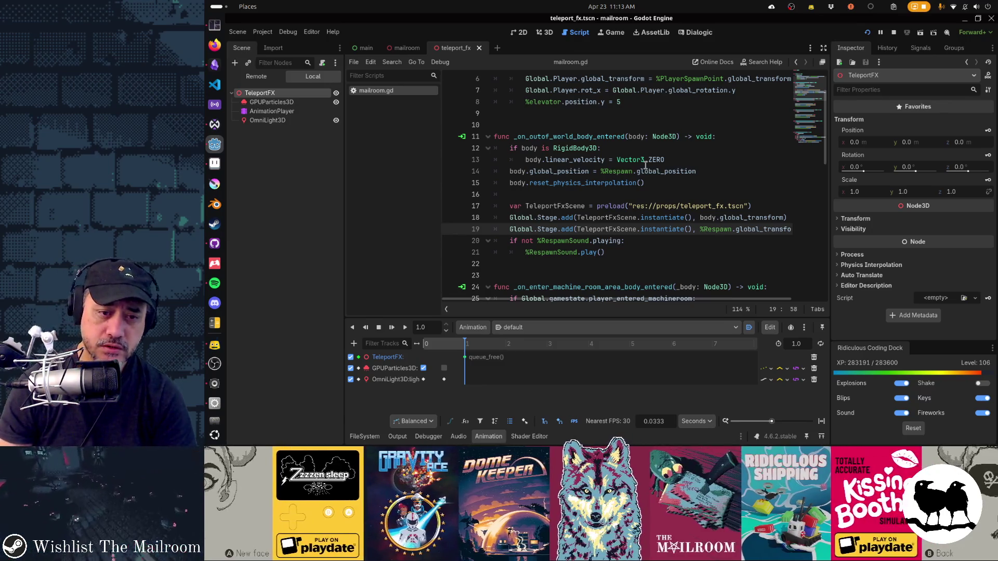
Start a new line 20 with print(% and %Respawn.global_transform copied from line 19
key("End")
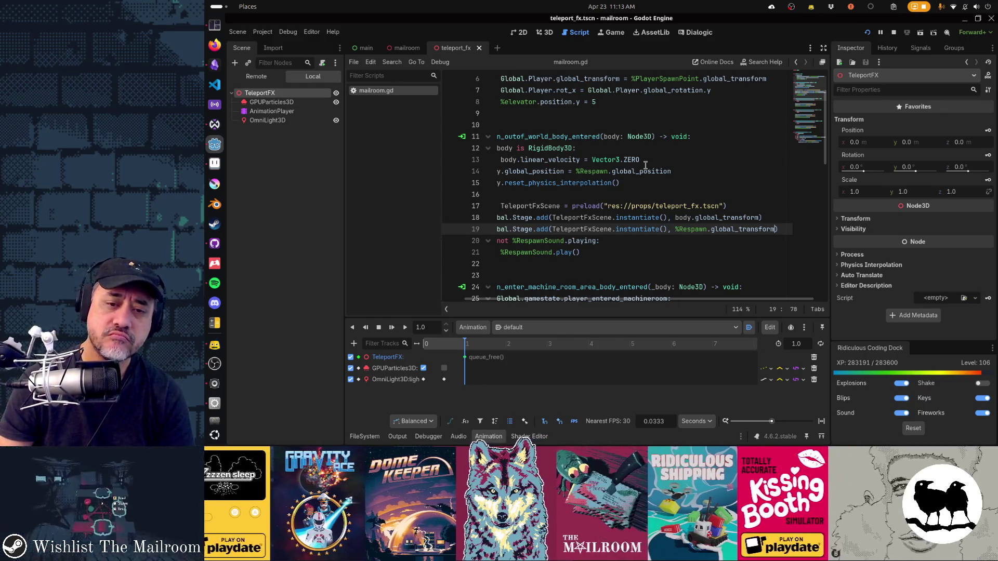
key("ctrl+shift+Left")
key("ctrl+shift+Left")
key("ctrl+c")
key("End")
key("Return")
type("p")
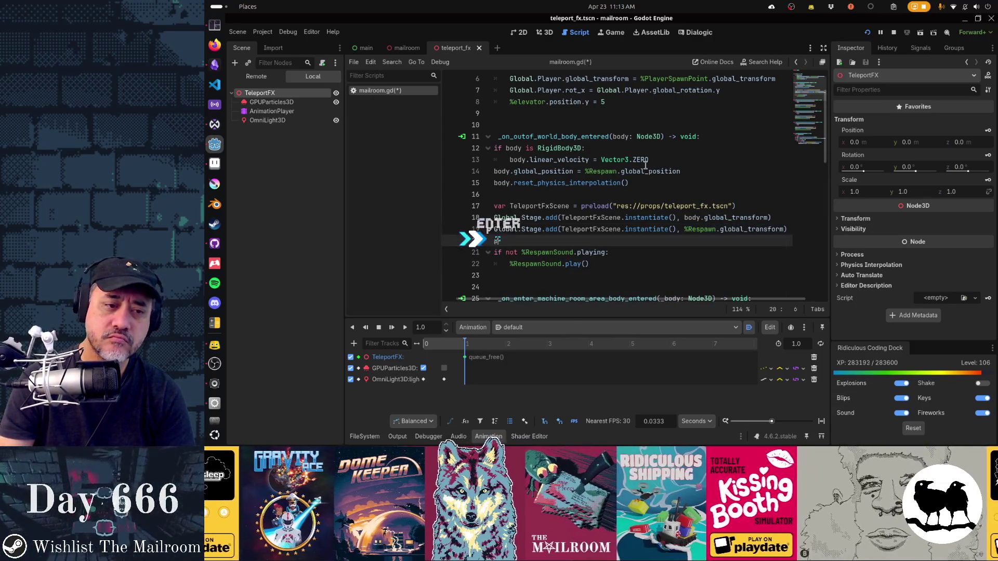
type("rint(%Respawn.global_transform")
key("ctrl+v")
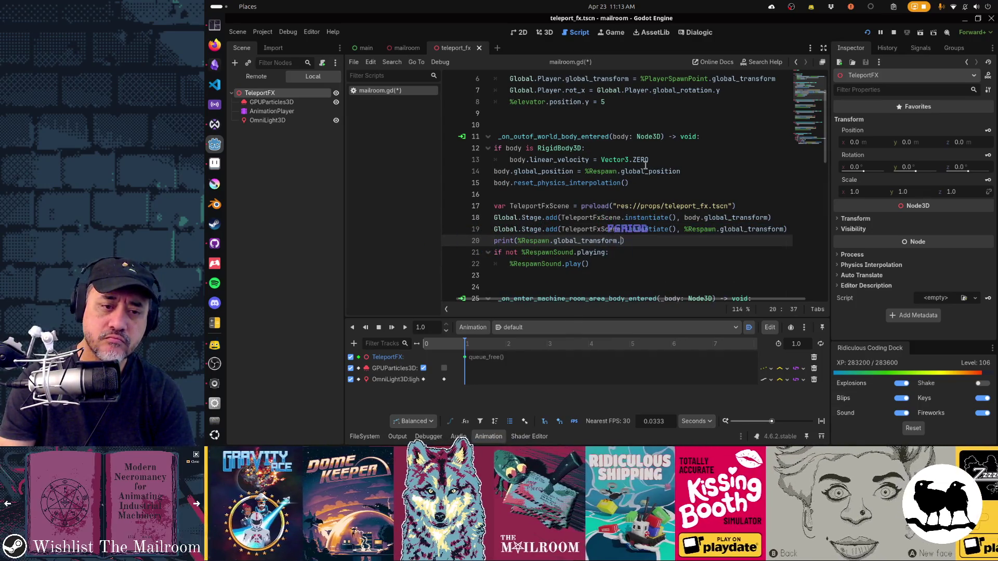
Complete the line as print(%Respawn.global_transform.origin) and save mailroom.gd
type(".origin")
key("ctrl+s")
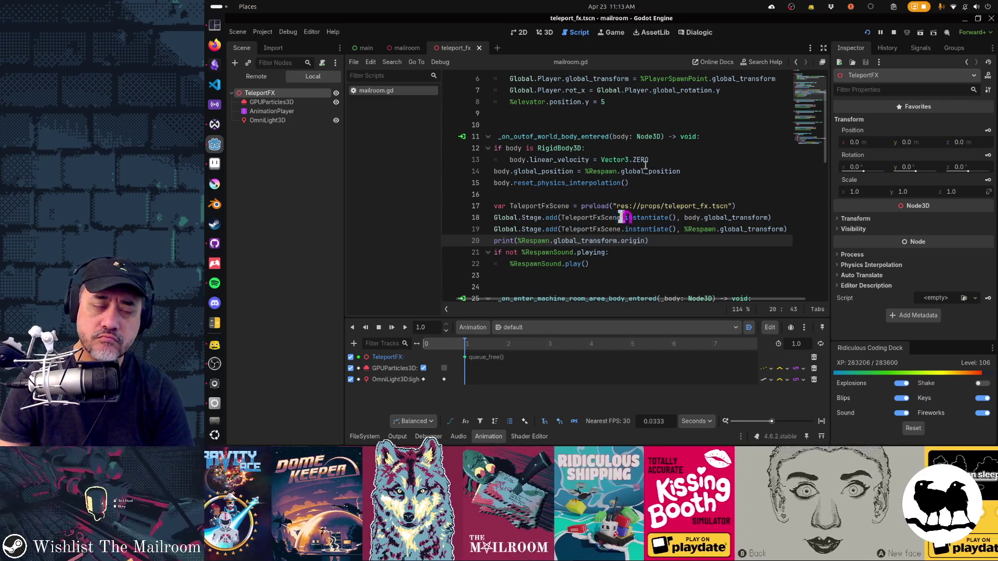
key("alt+Tab")
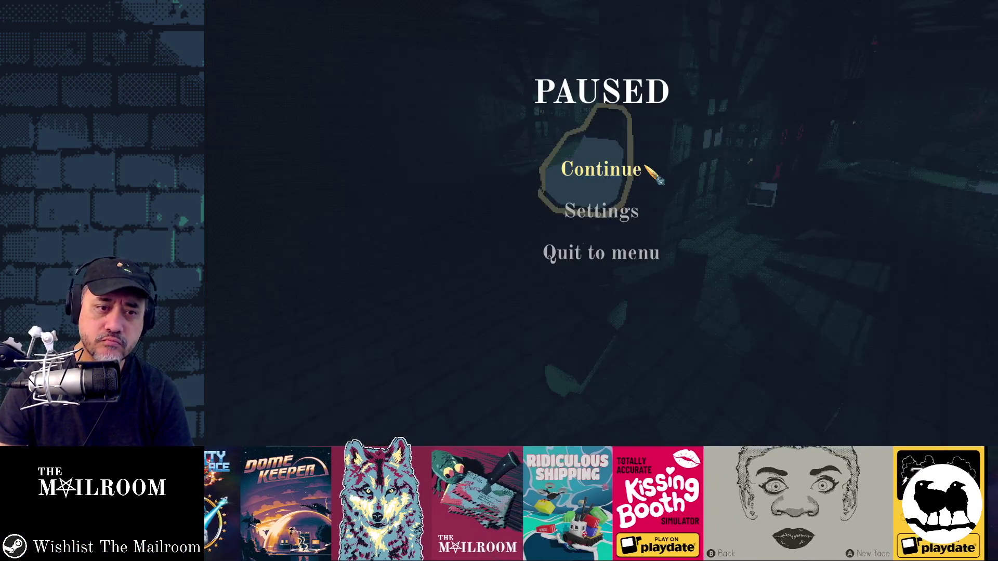
Resume the game, pick up and drop a wood plank, then view the printed (5.623, -1.5, 4.763) in Output
left_click(603, 180)
left_click(601, 219)
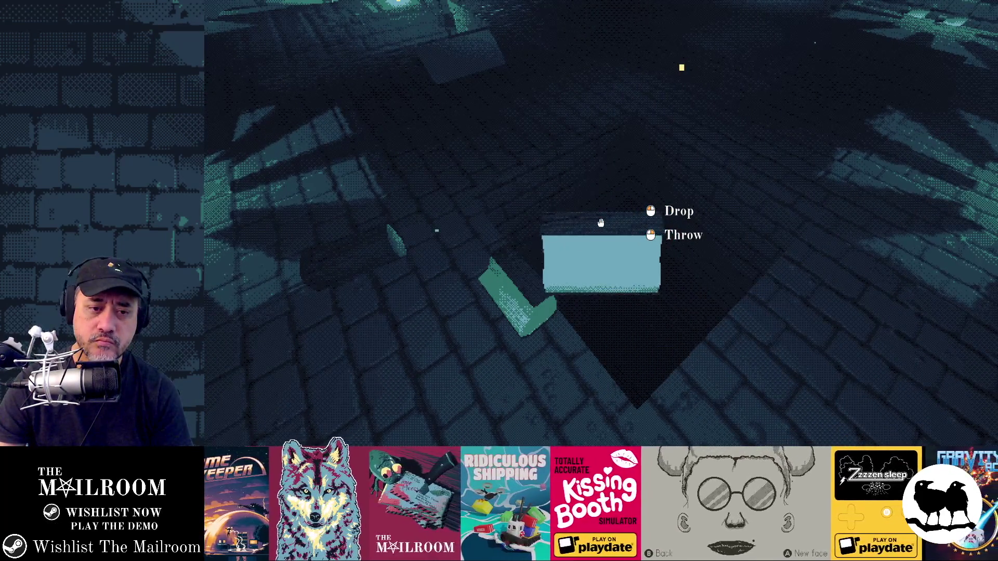
left_click(600, 222)
key("alt+Tab")
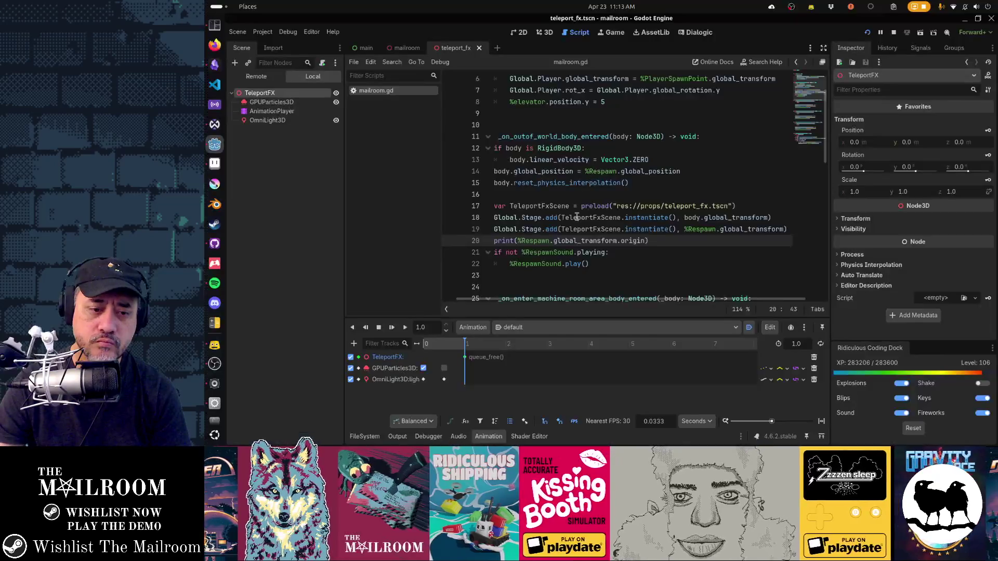
left_click(397, 436)
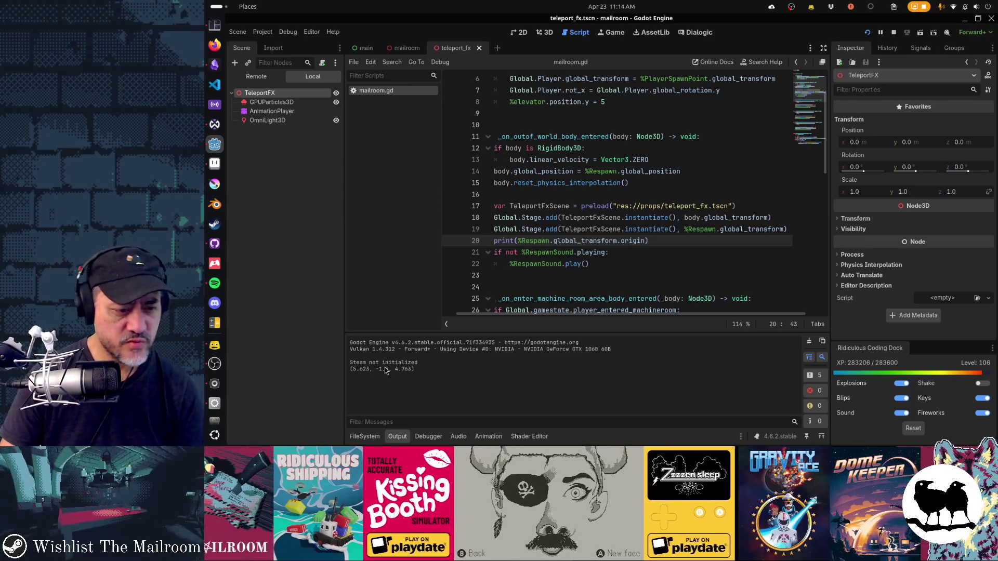
In the mailroom scene, select the Respawn marker, whose position reads 5.623, 1.5, -4.763
key("alt+Tab")
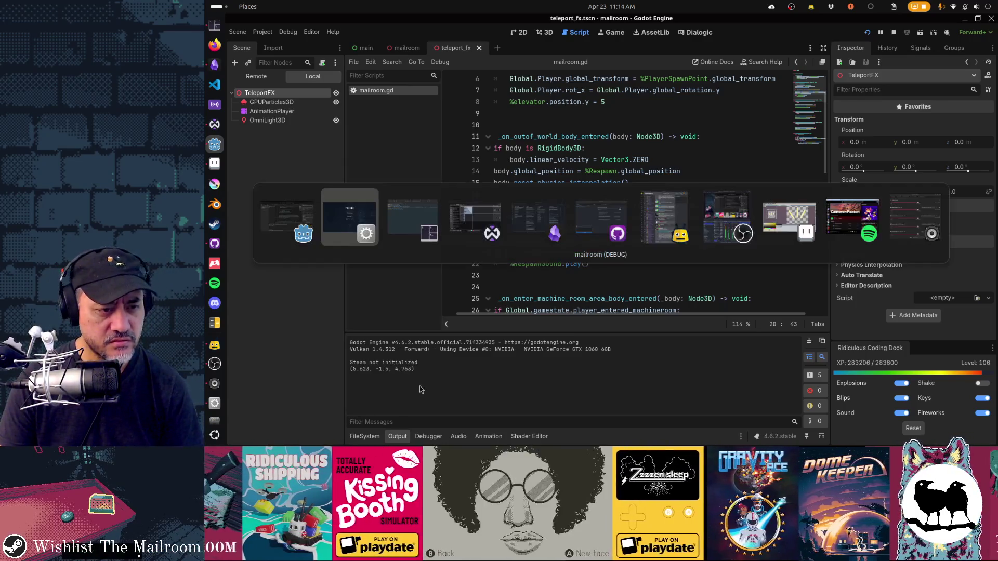
key("shift+alt+Tab")
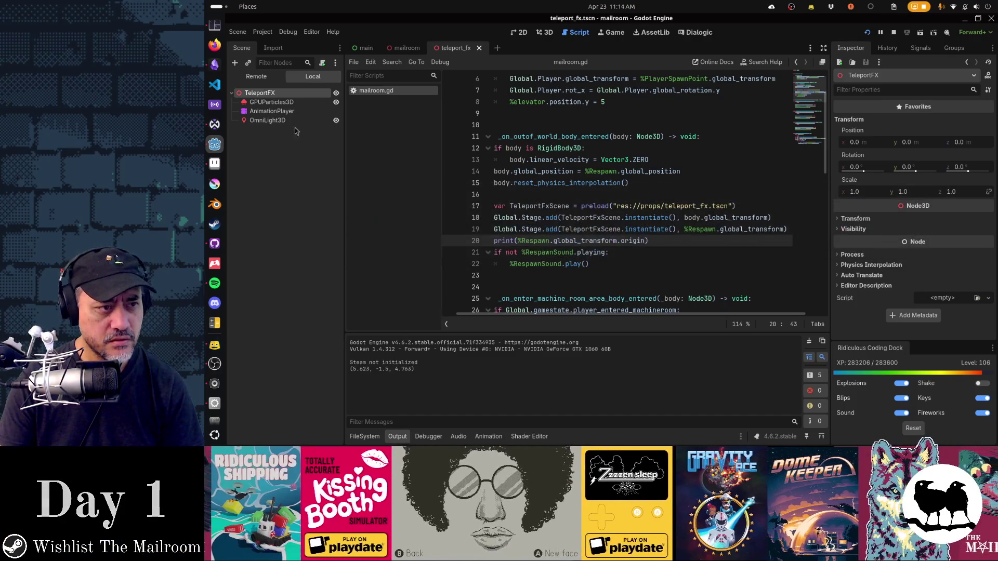
left_click(261, 76)
left_click(296, 78)
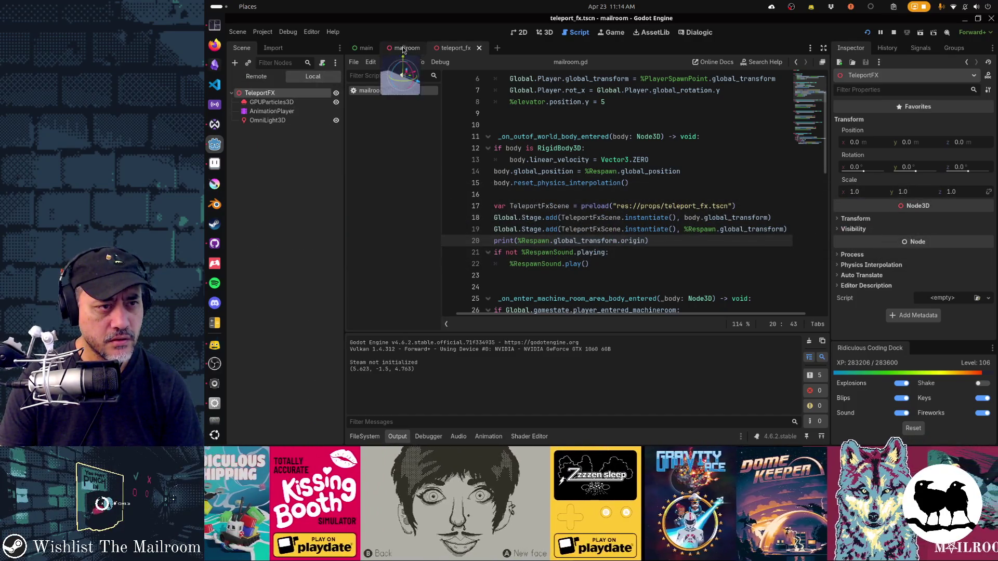
left_click(402, 48)
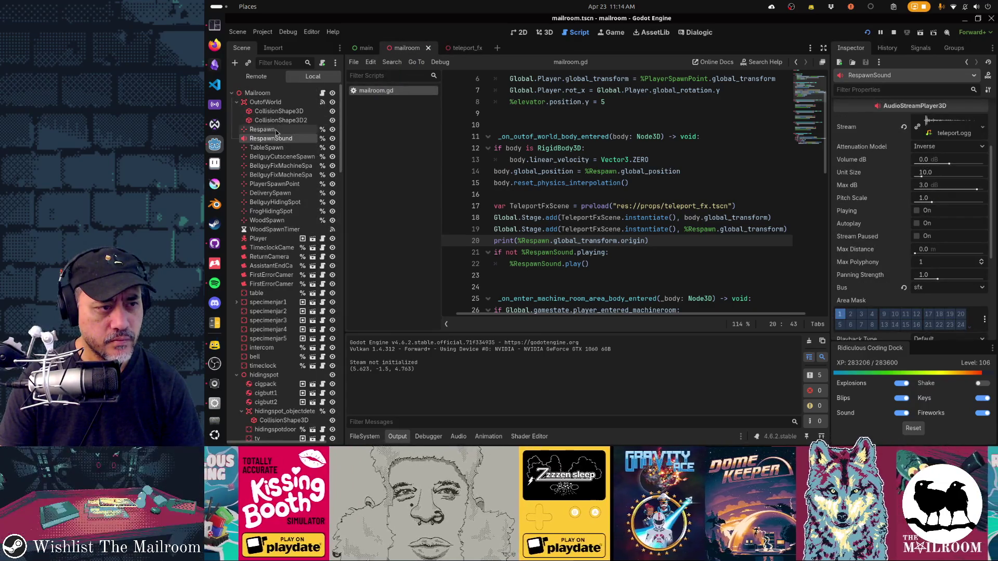
left_click(276, 131)
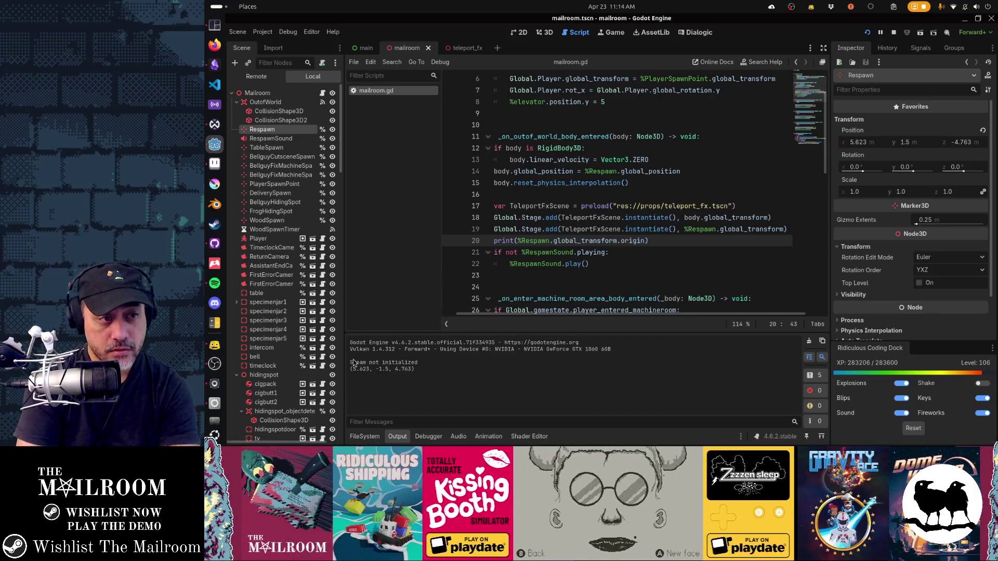
In the Remote scene tree, compare the live Respawn and room transforms, with Respawn at 5.623, 1.5, -4.763
left_click(259, 80)
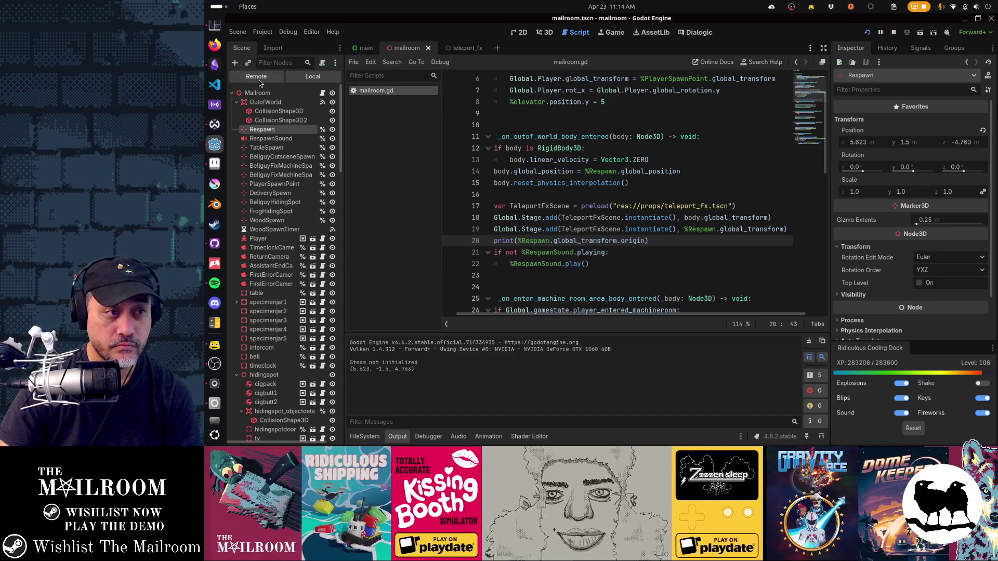
left_click(282, 145)
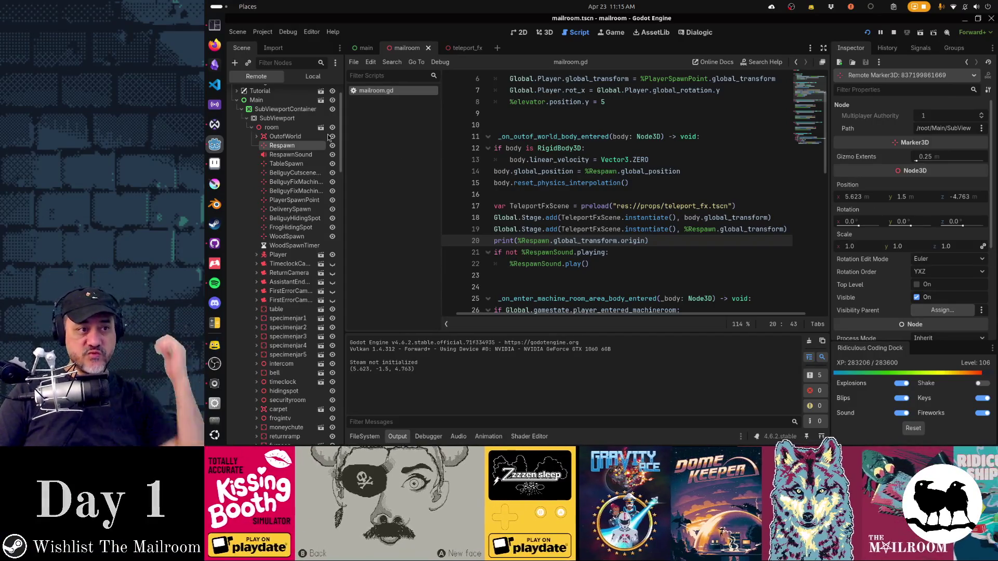
left_click(280, 127)
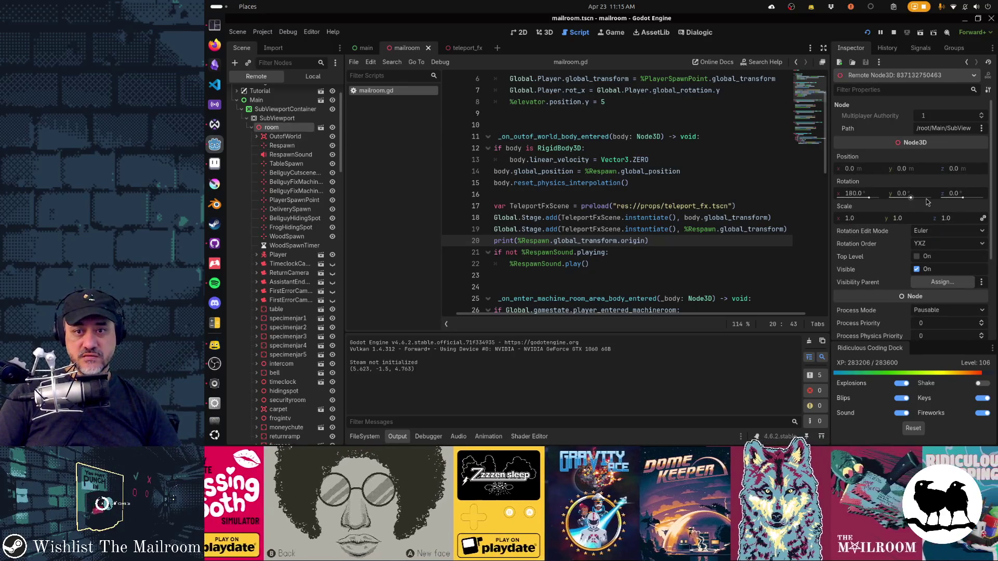
left_click(269, 148)
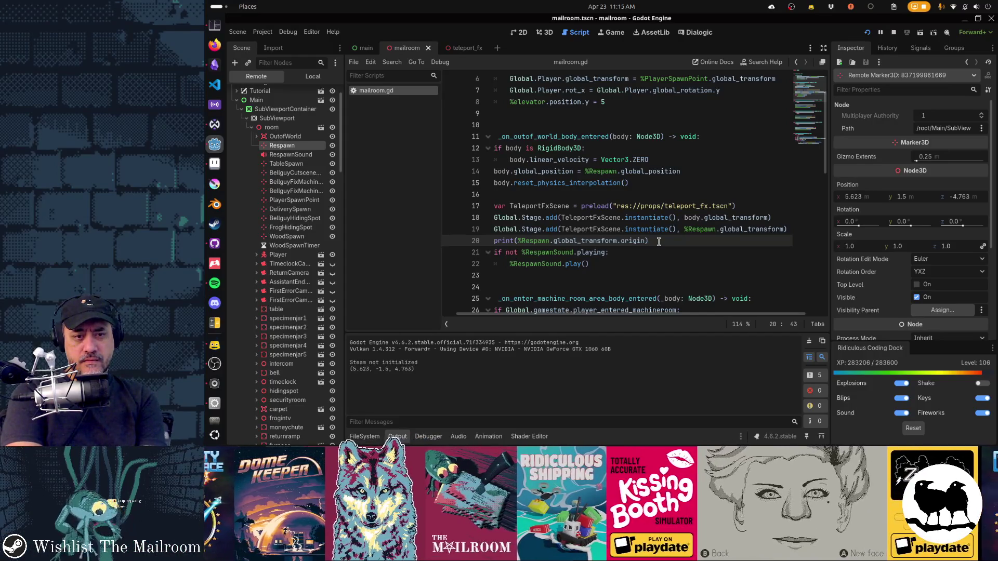
left_click(658, 242)
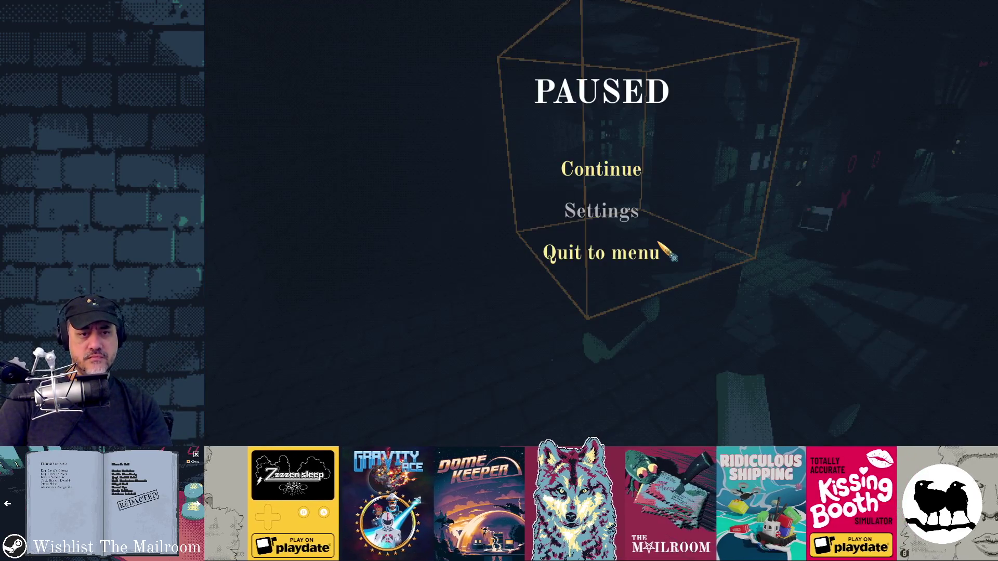
Resume the game and spawn soul gems with the console command 'a sem'
left_click(626, 170)
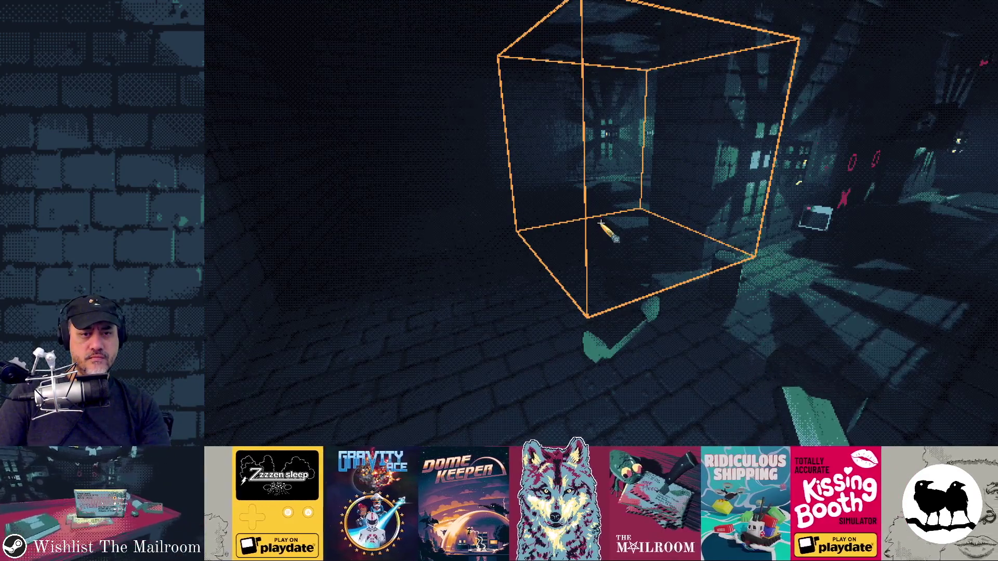
key("grave")
type("a s")
type("em")
key("Return")
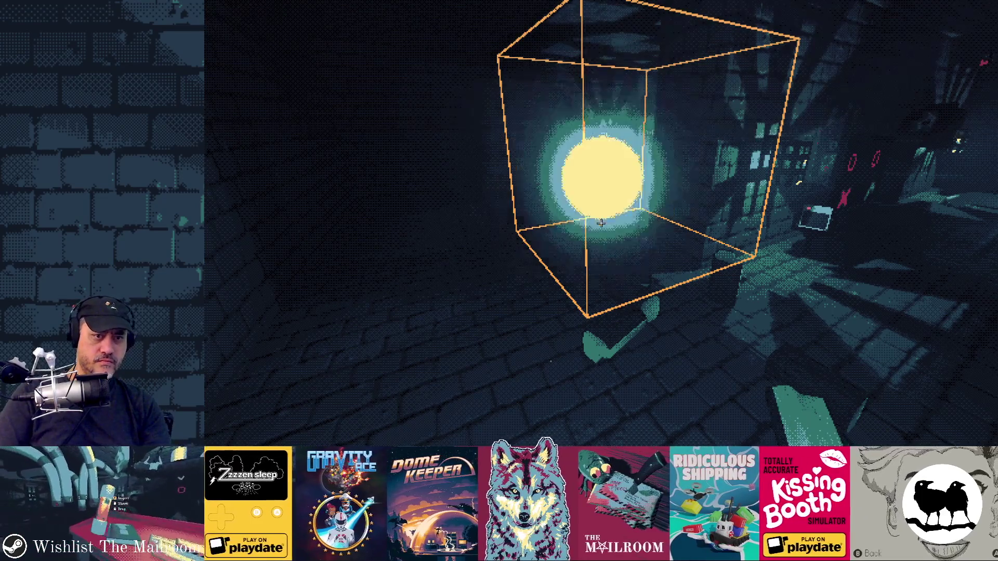
key("w")
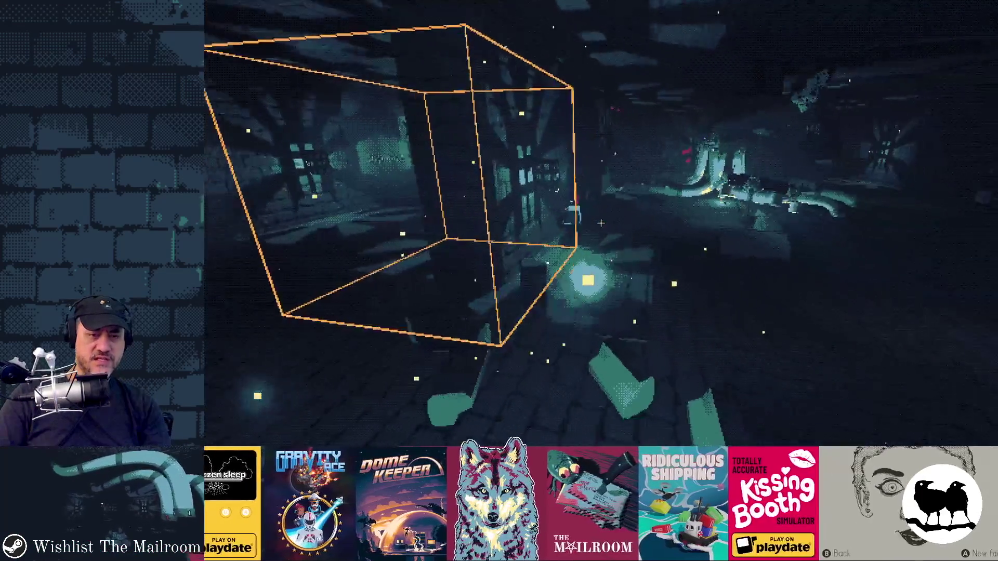
Spawn a teleport effect with the console command 'afx' and walk toward it
key("grave")
type("a teleport_f")
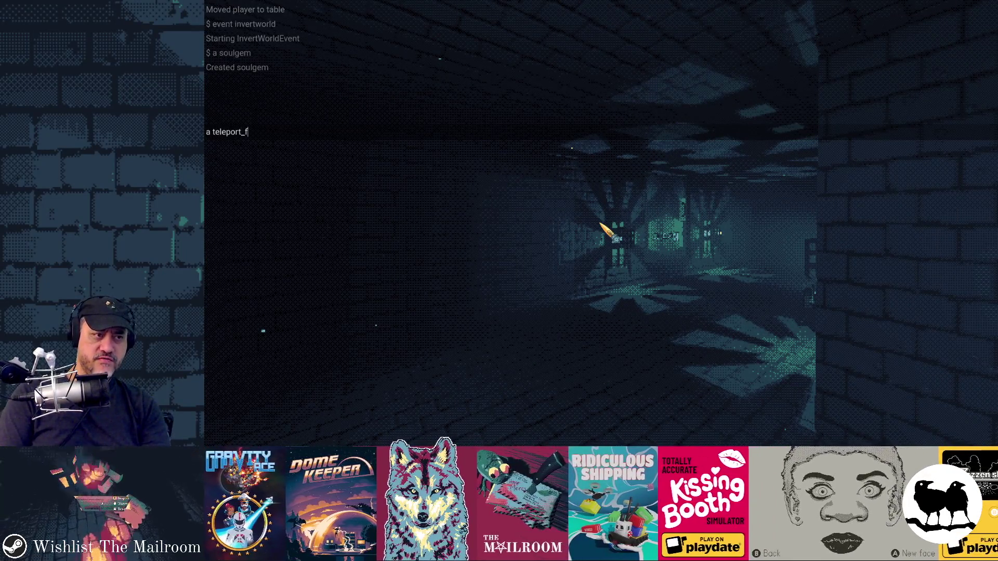
key("grave")
key("grave")
type("a")
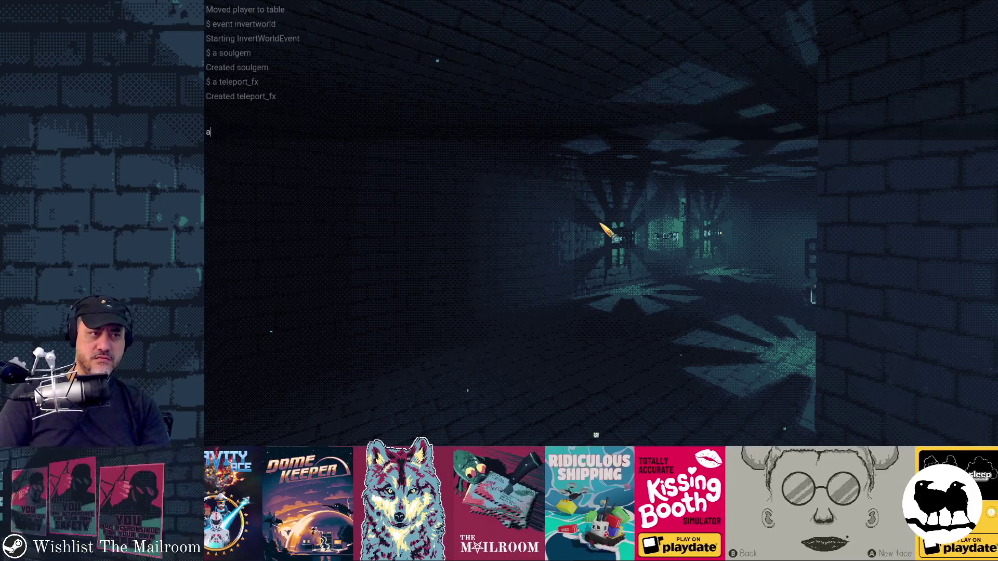
type("fx")
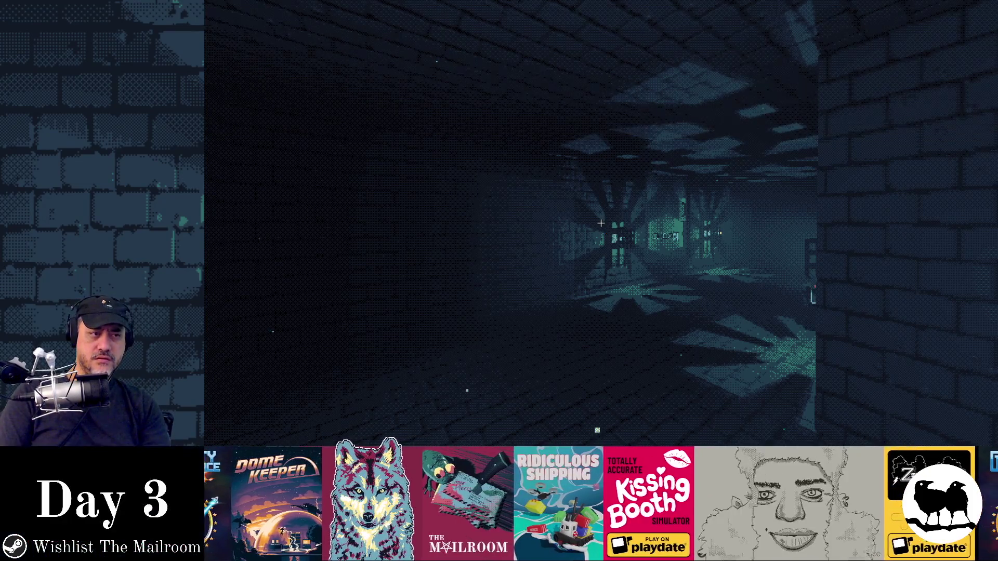
key("Return")
type("a teleport_fx")
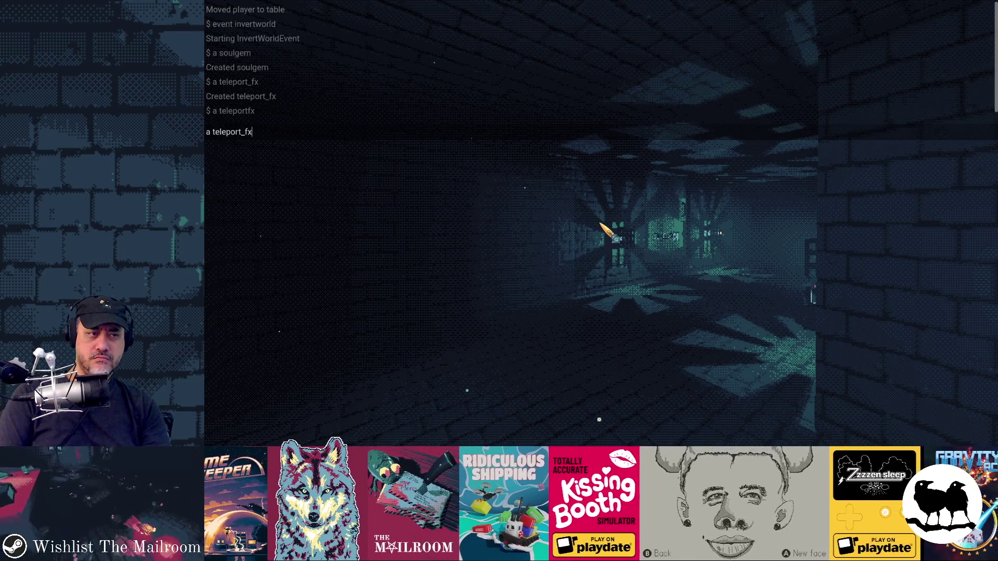
key("grave")
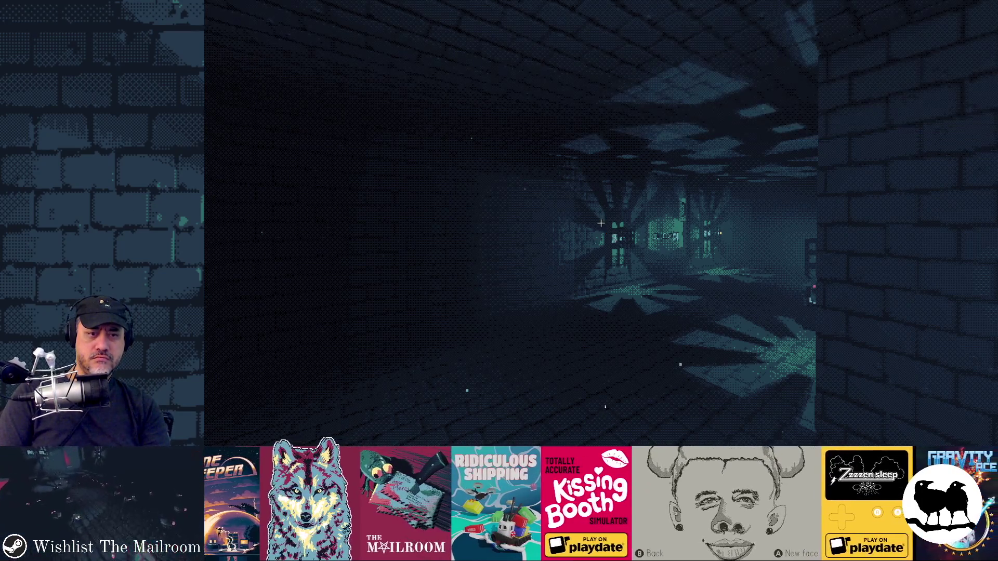
key("grave")
key("grave")
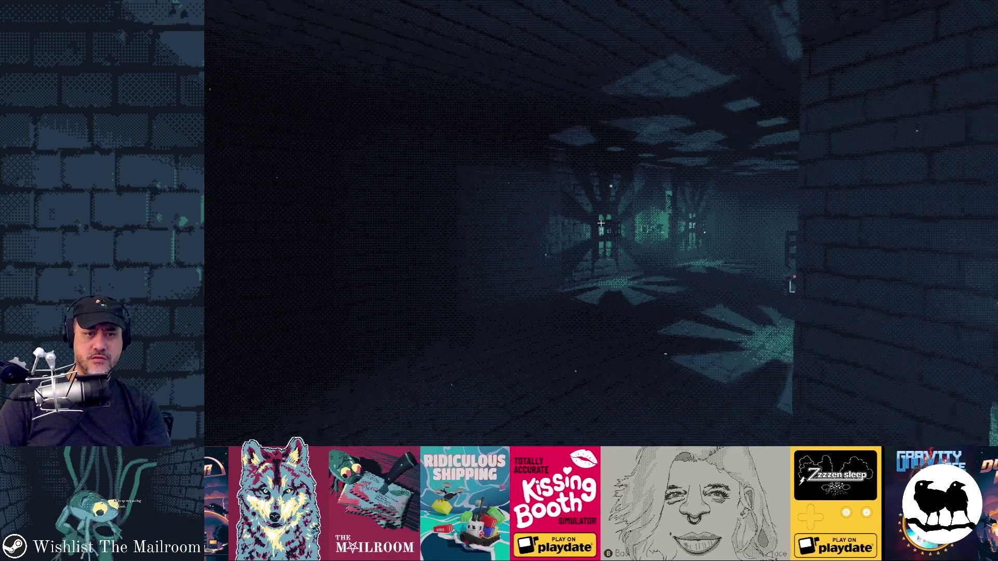
key("w")
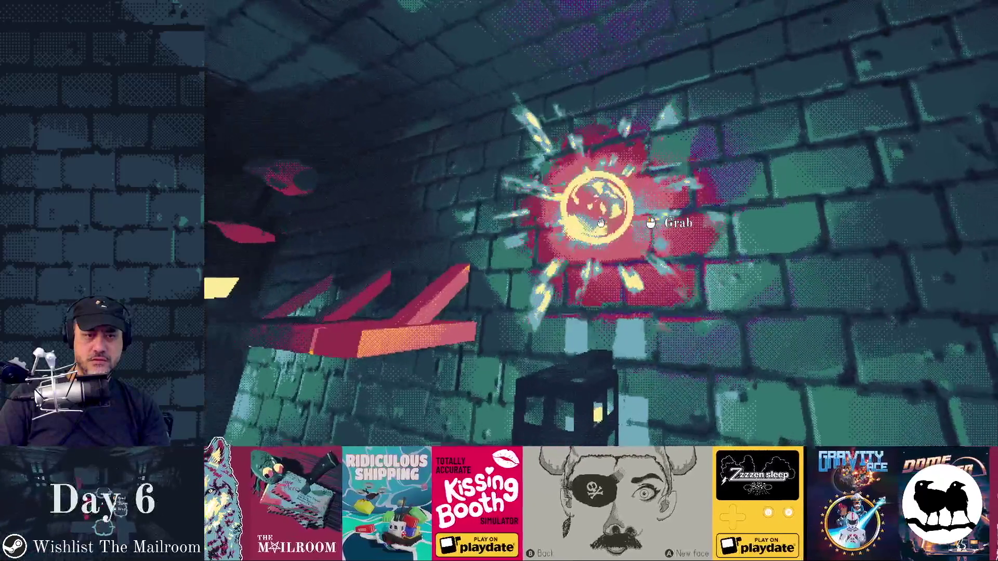
Pick up the object ahead and delete it with the console command 'd'
left_click(601, 224)
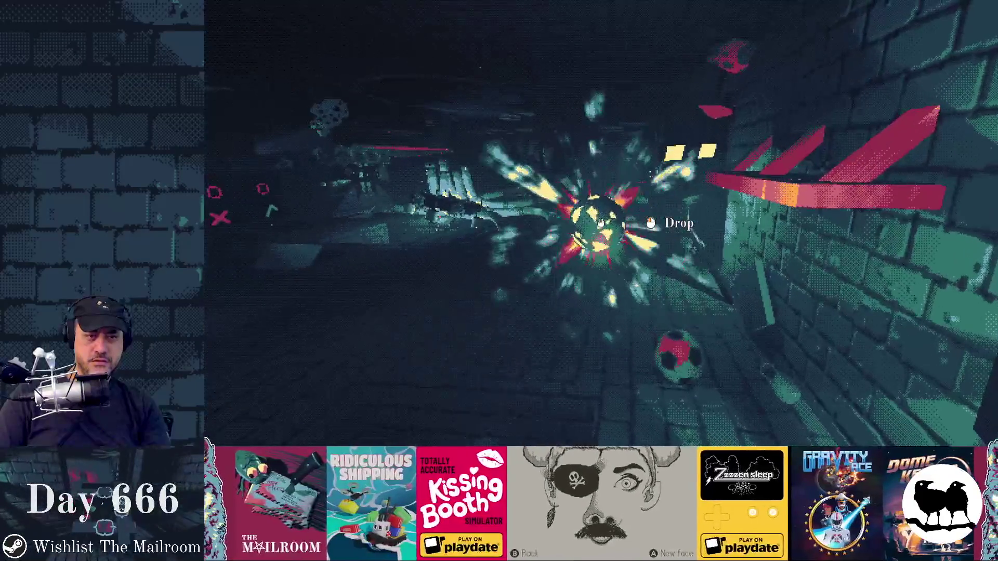
key("grave")
type("d")
key("Return")
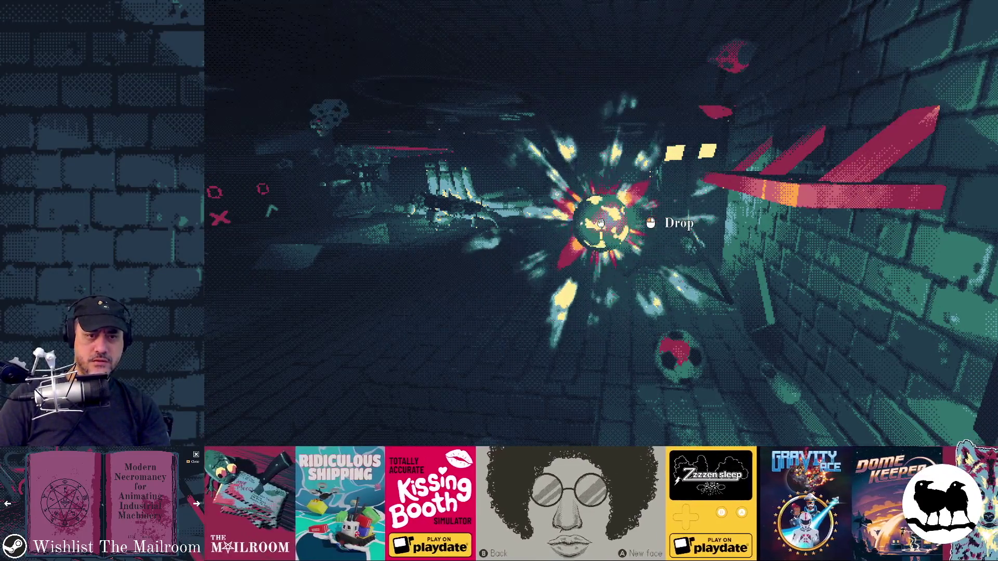
key("grave")
type("d")
key("Return")
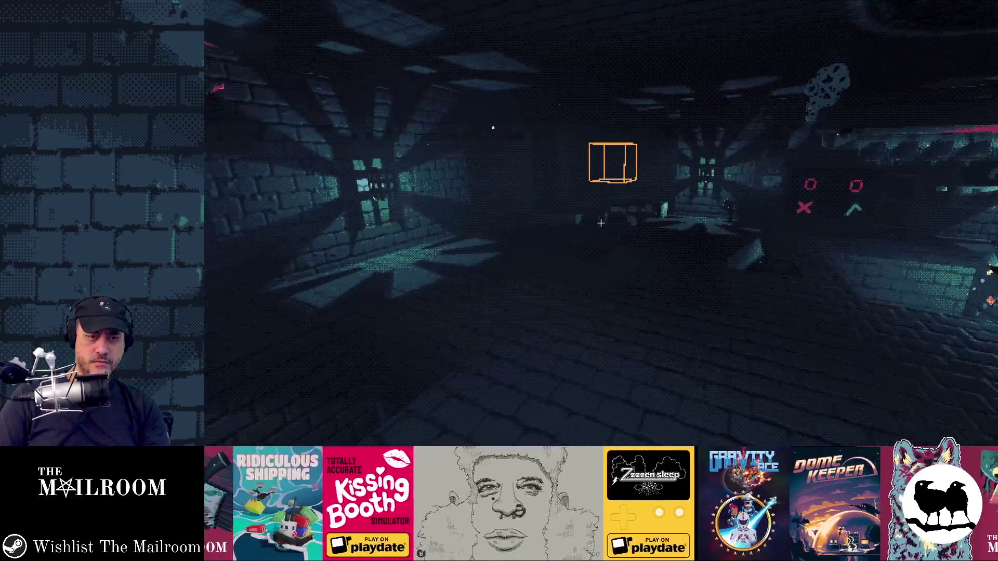
Spawn explode_fx twice from the console, the second time with 'a expl'
key("grave")
type("a explode")
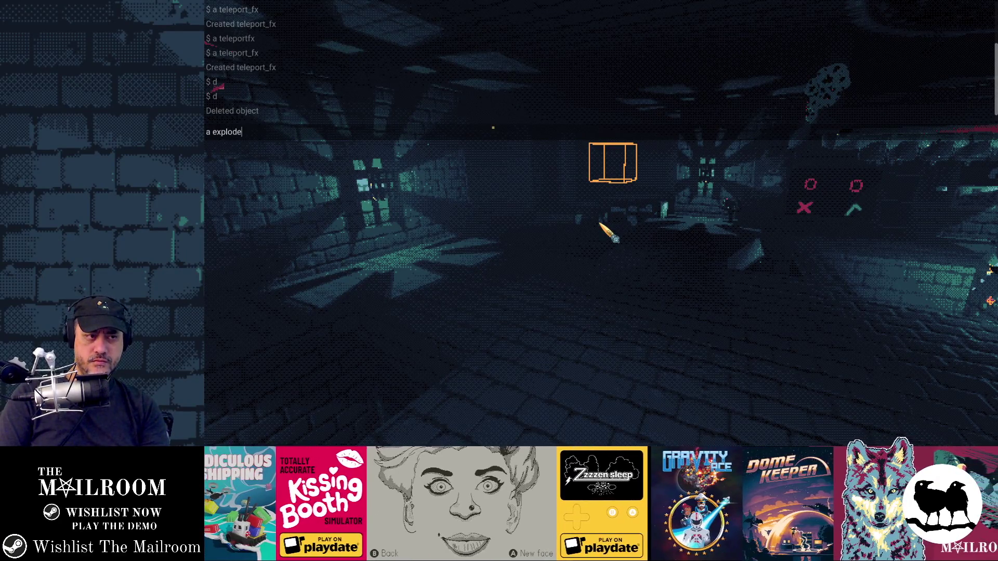
key("Return")
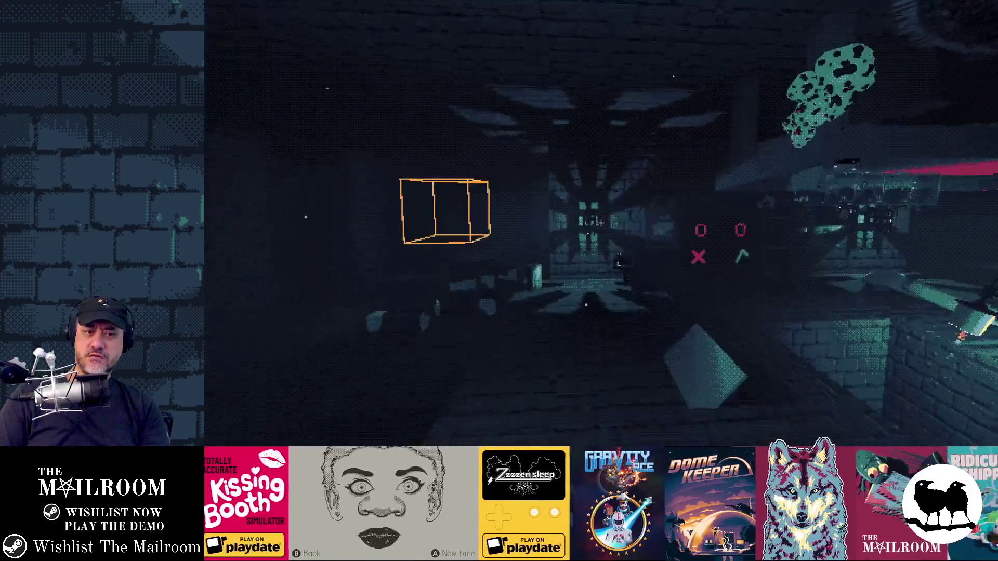
key("grave")
type("a explode_")
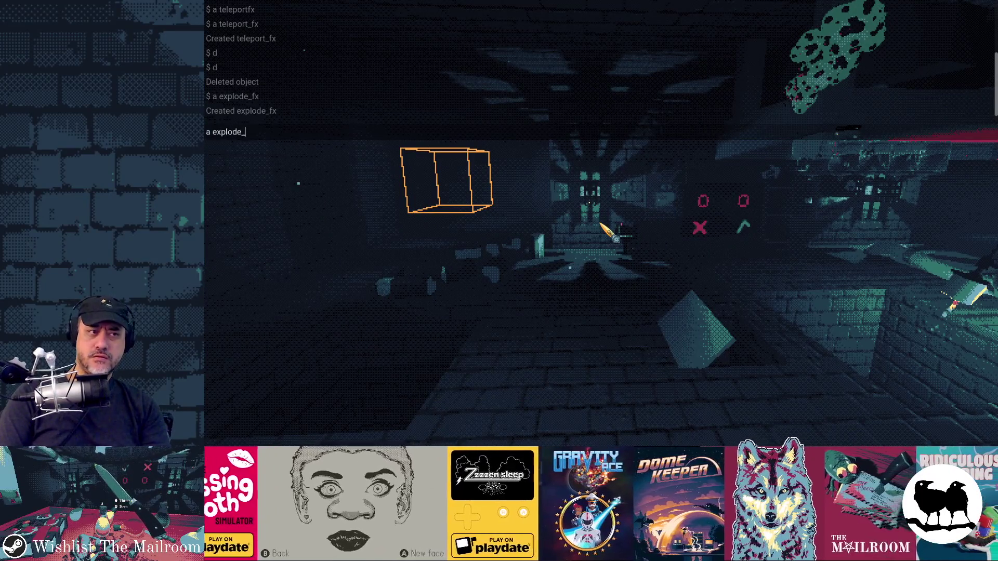
key("Return")
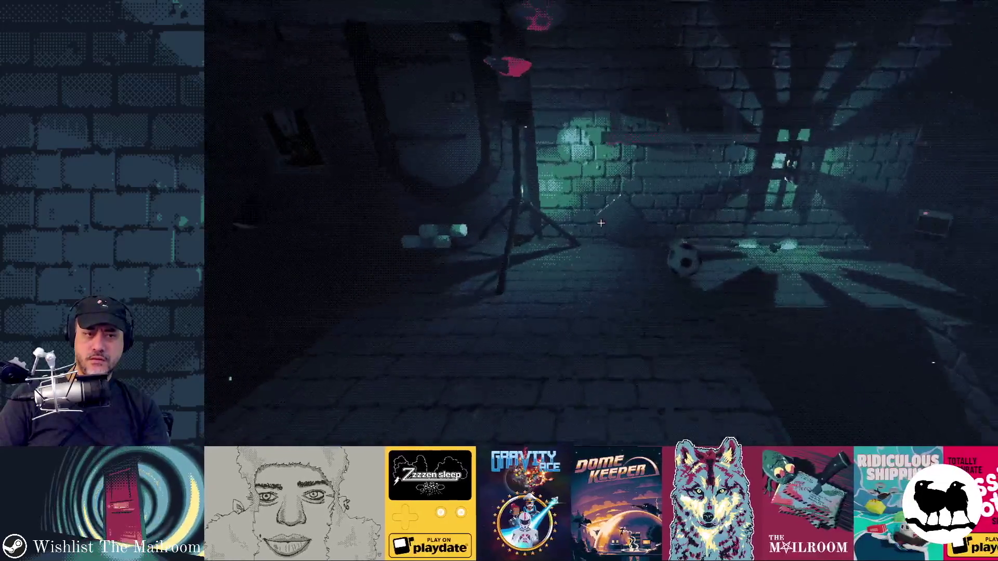
Spawn a teleport_fx with 'a telpor', then return to the Godot editor
key("grave")
type("a tel")
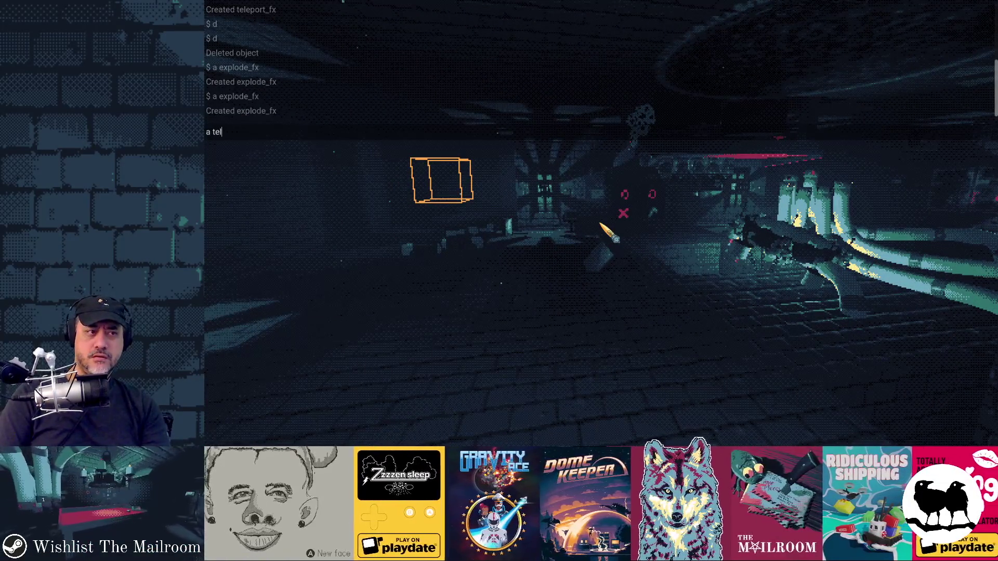
type("port")
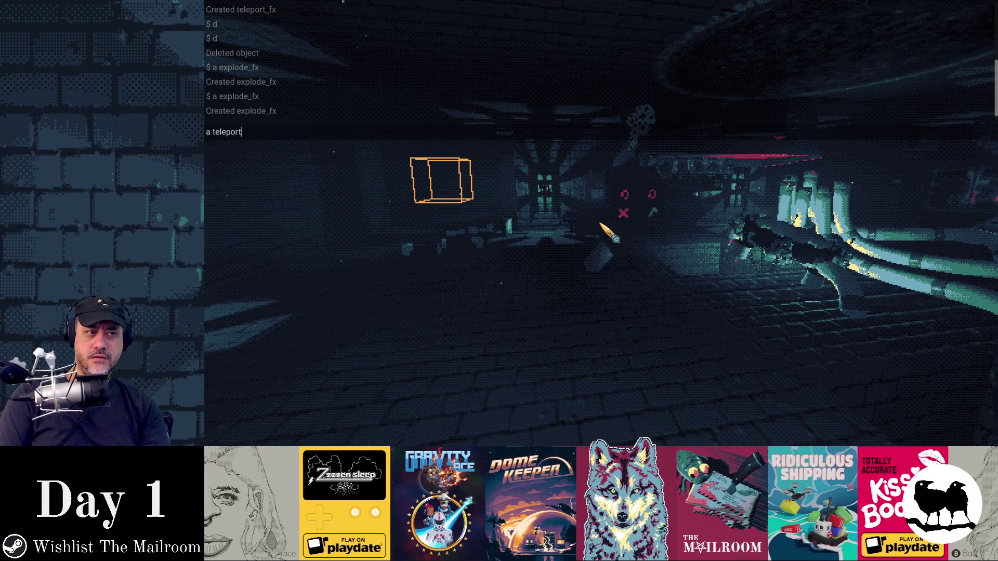
key("Return")
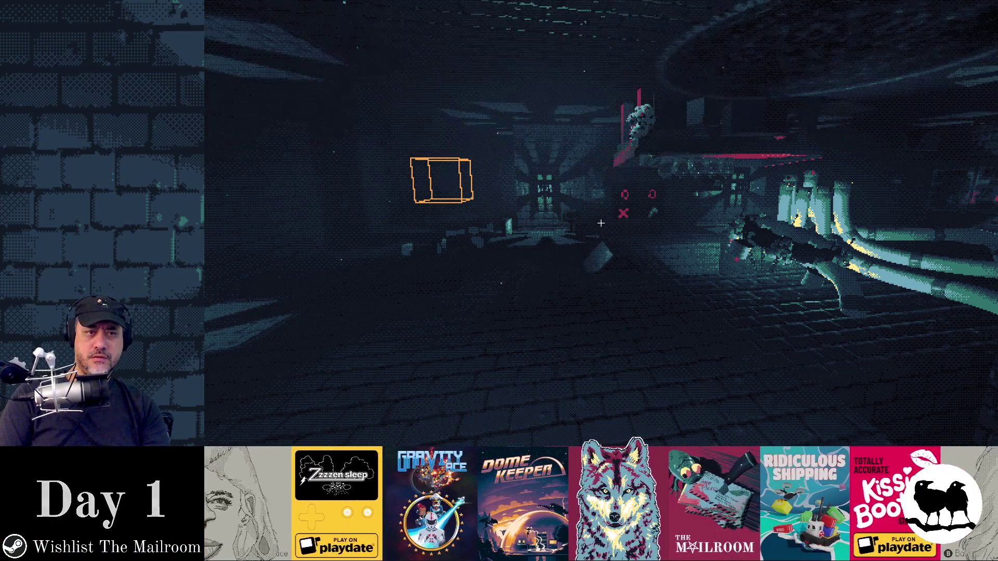
key("grave")
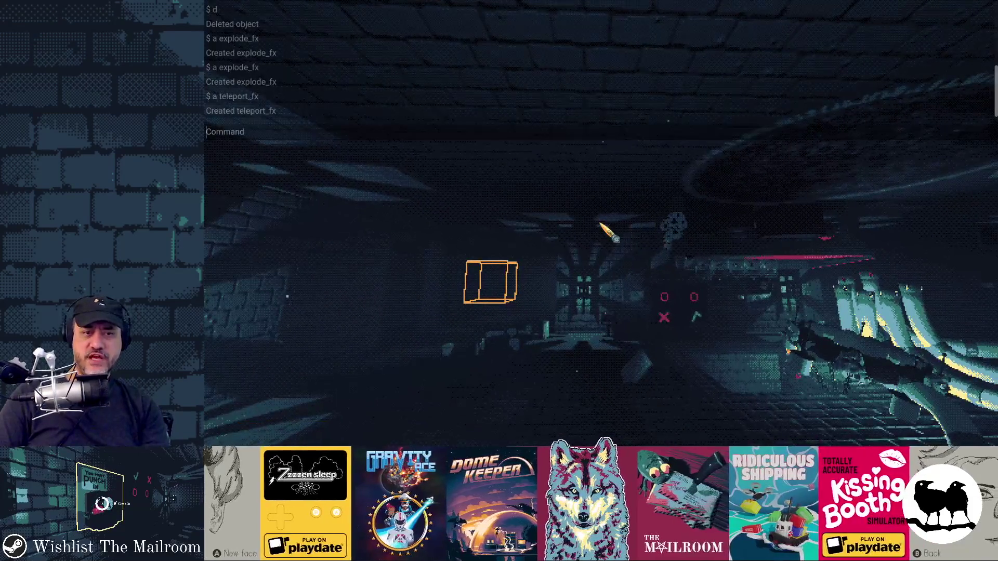
type("a teleport_")
key("Return")
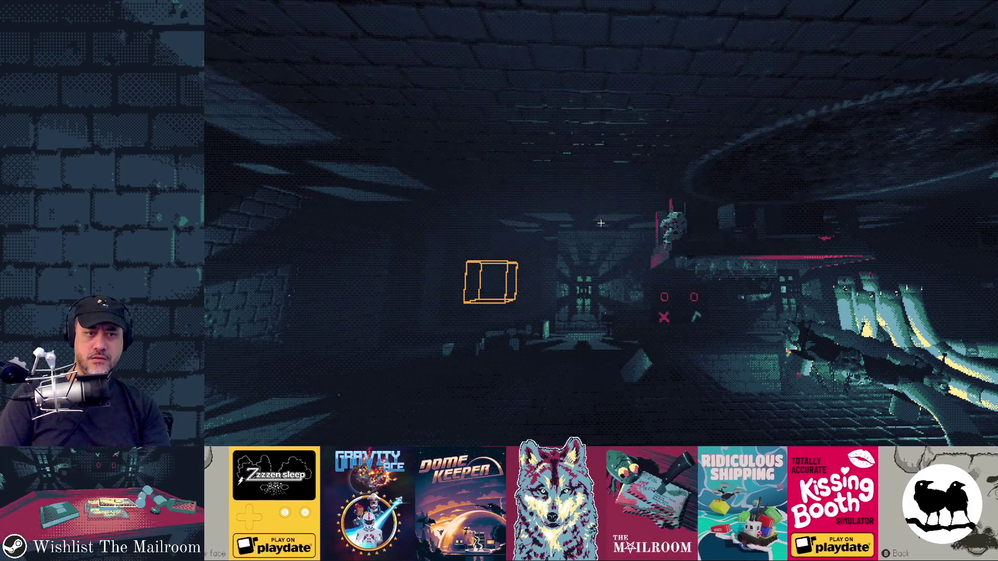
key("alt+Tab")
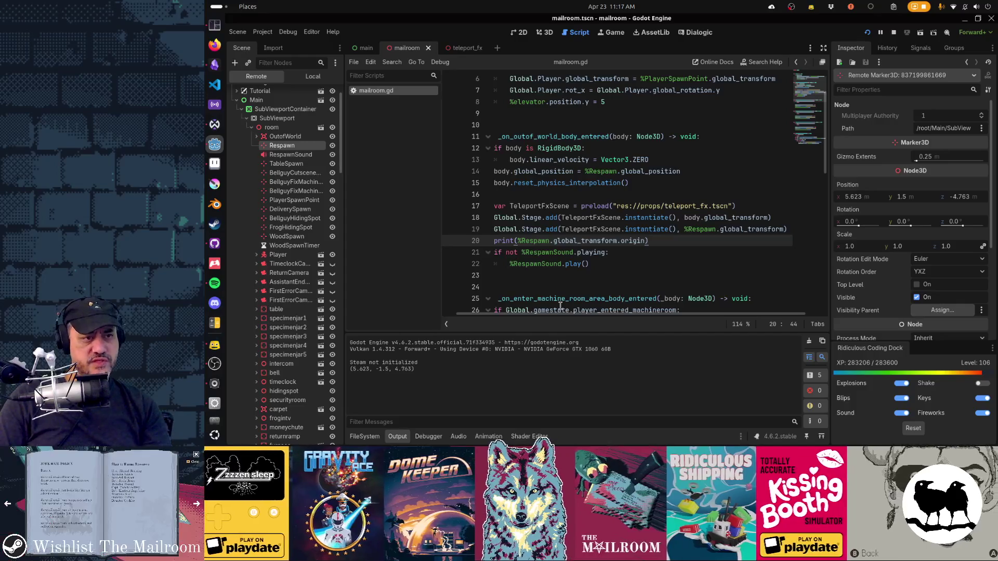